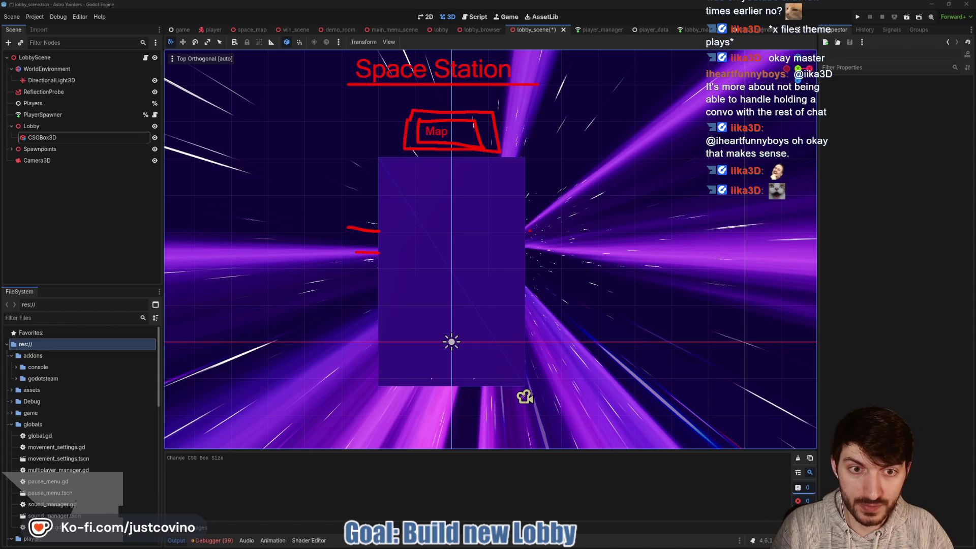
Step: Sketch the right-hand red rocket outline with a diagonal fin beside the floor box
drag(526, 230, 546, 229)
drag(526, 247, 542, 247)
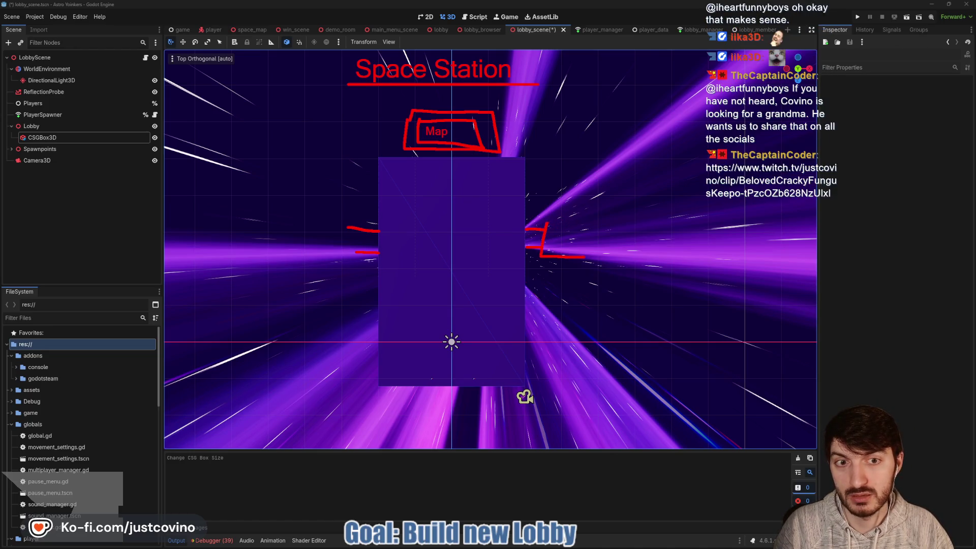
drag(587, 227, 583, 257)
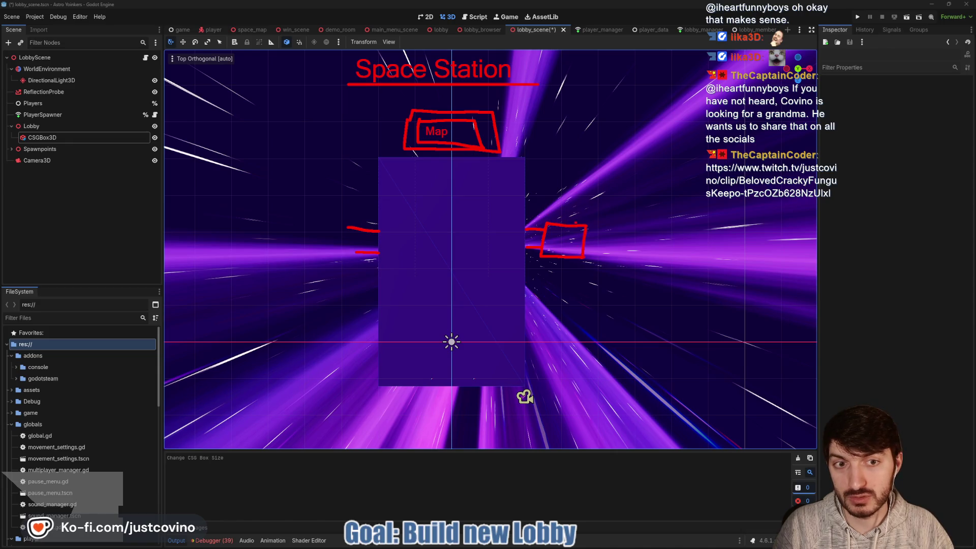
drag(554, 201, 577, 224)
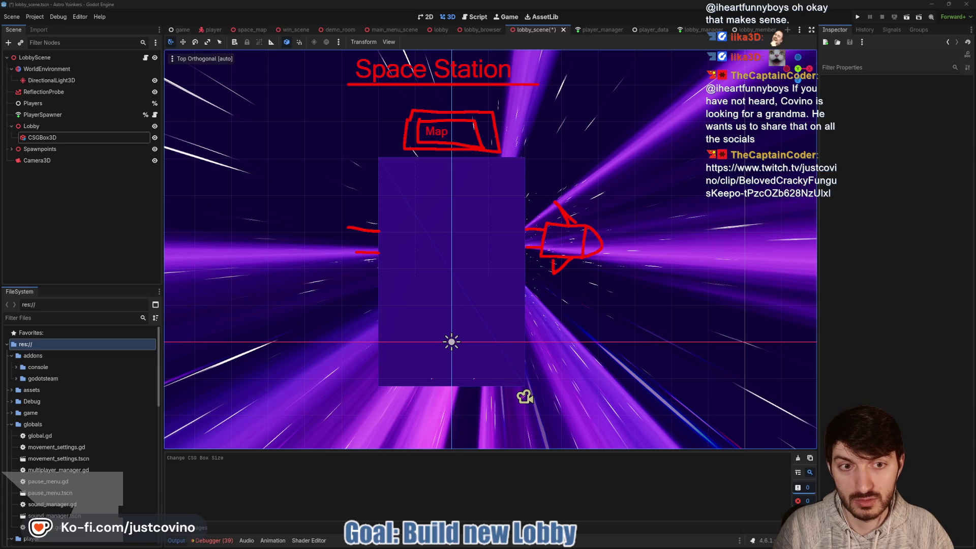
Step: Sketch the left-hand red rocket outline with a wedge and curve beside the floor
mouse_move(347, 221)
mouse_down()
mouse_move(354, 257)
mouse_move(305, 257)
mouse_move(302, 215)
mouse_up()
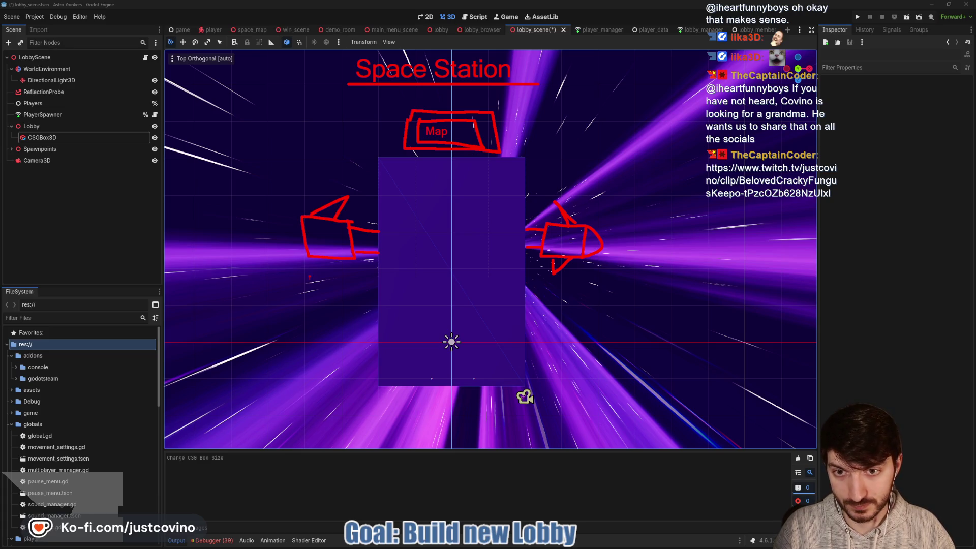
drag(330, 270, 339, 274)
drag(302, 216, 299, 251)
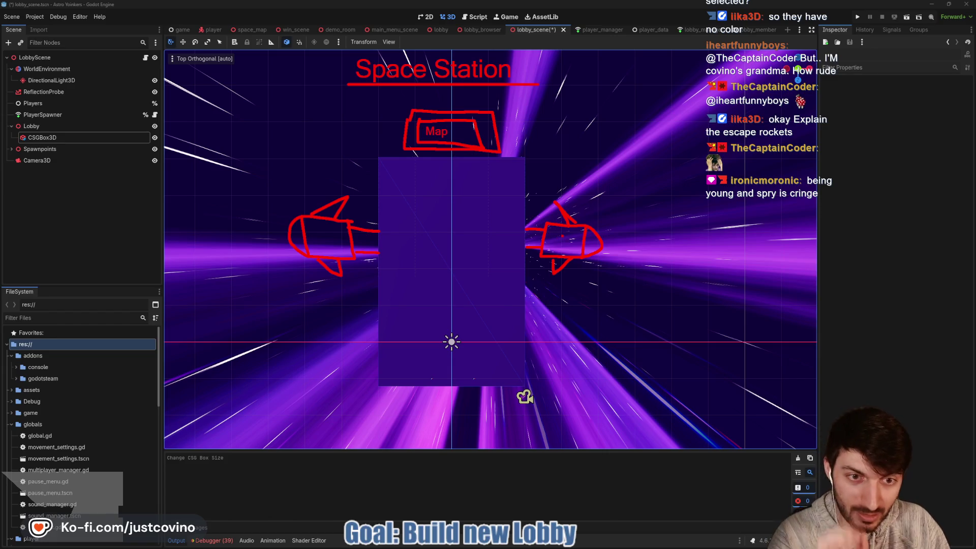
Step: Write an R on the right rocket sketch, then on the left one
mouse_move(560, 234)
mouse_down()
mouse_move(560, 252)
mouse_move(574, 255)
mouse_up()
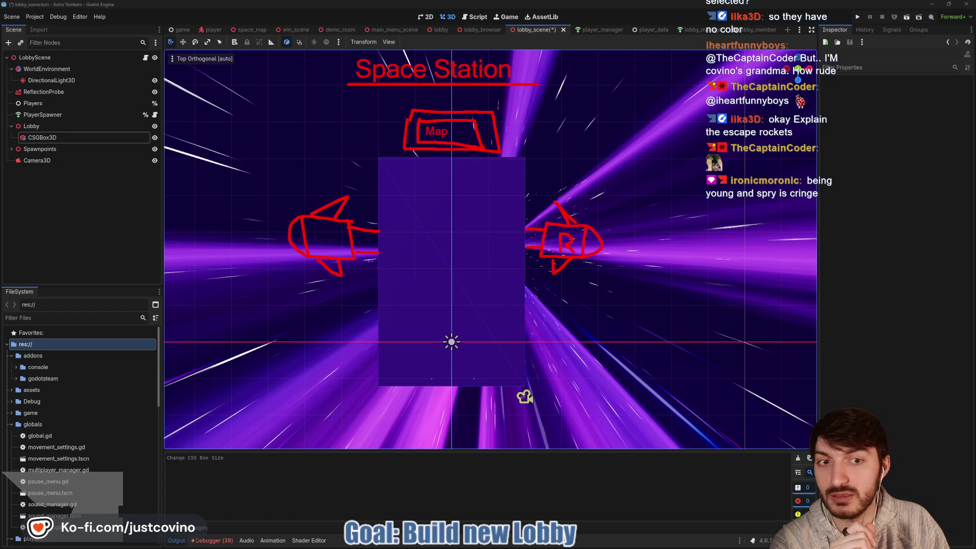
drag(324, 234, 321, 252)
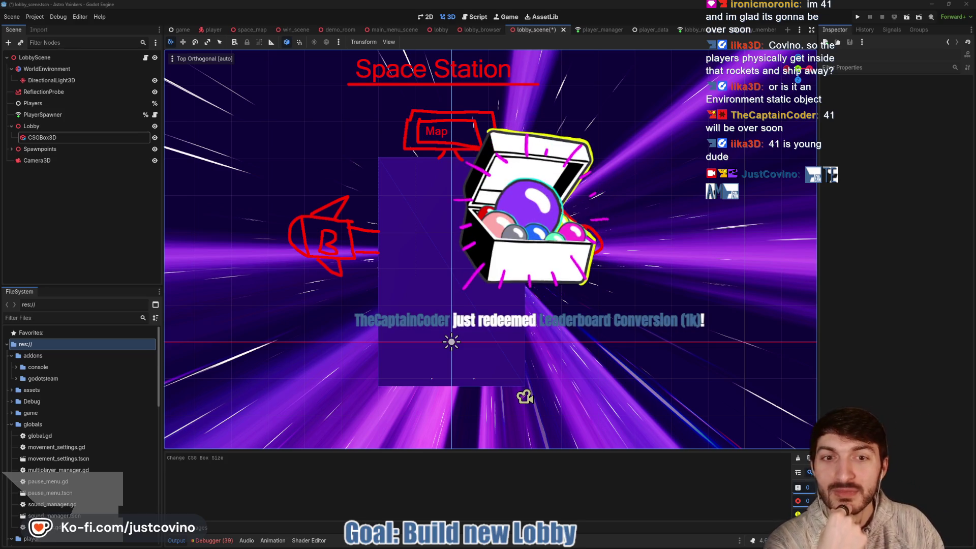
Step: Write 'Static' in red above the left rocket and above the right rocket
mouse_move(266, 185)
mouse_down()
mouse_move(250, 207)
mouse_move(277, 202)
mouse_up()
drag(269, 191, 317, 202)
click(304, 179)
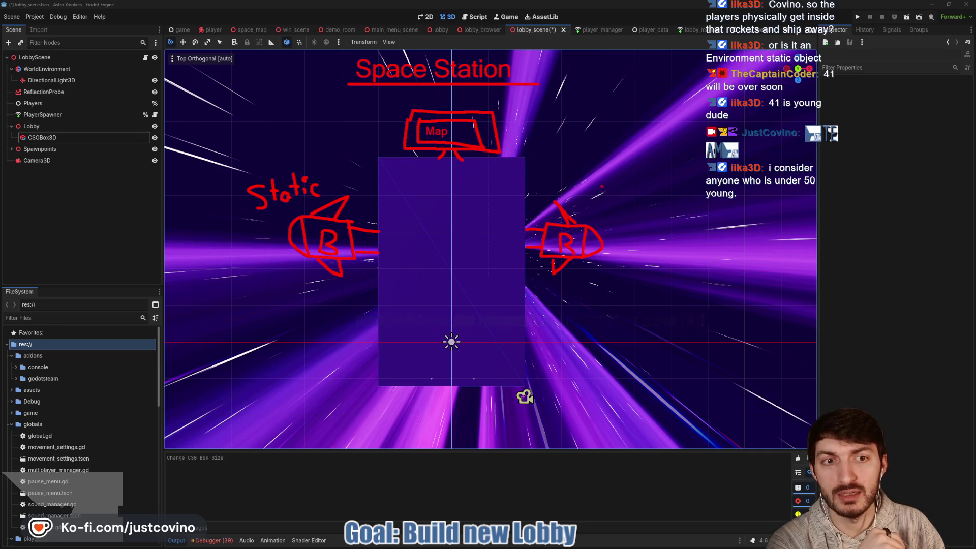
mouse_move(621, 187)
mouse_down()
mouse_move(624, 209)
mouse_move(631, 197)
mouse_up()
mouse_move(641, 203)
mouse_down()
mouse_move(641, 213)
mouse_move(653, 212)
mouse_move(659, 198)
mouse_up()
drag(665, 203, 686, 214)
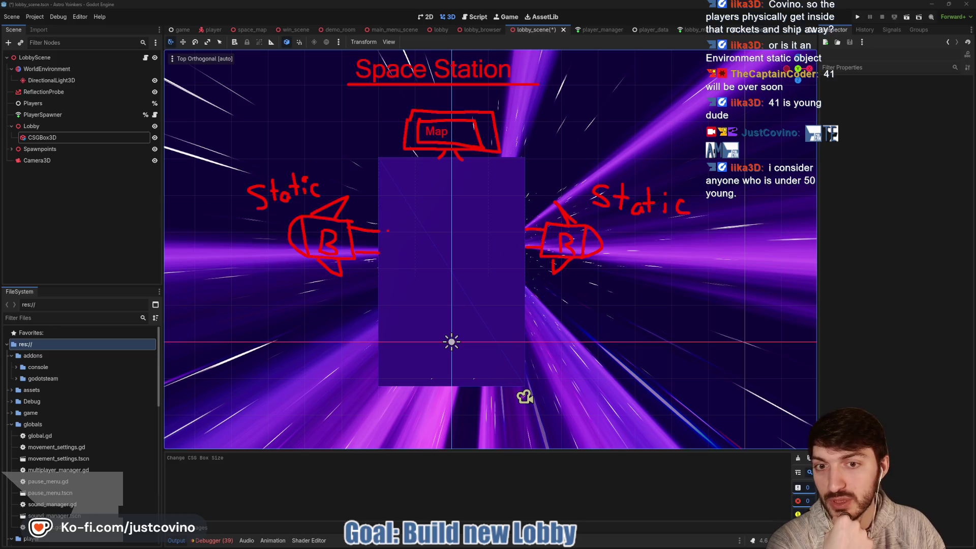
Step: Circle both rockets' inner ends, box both floor edges, and begin a curved arrow
drag(386, 260, 388, 232)
mouse_move(515, 225)
mouse_down()
mouse_move(509, 250)
mouse_move(516, 224)
mouse_up()
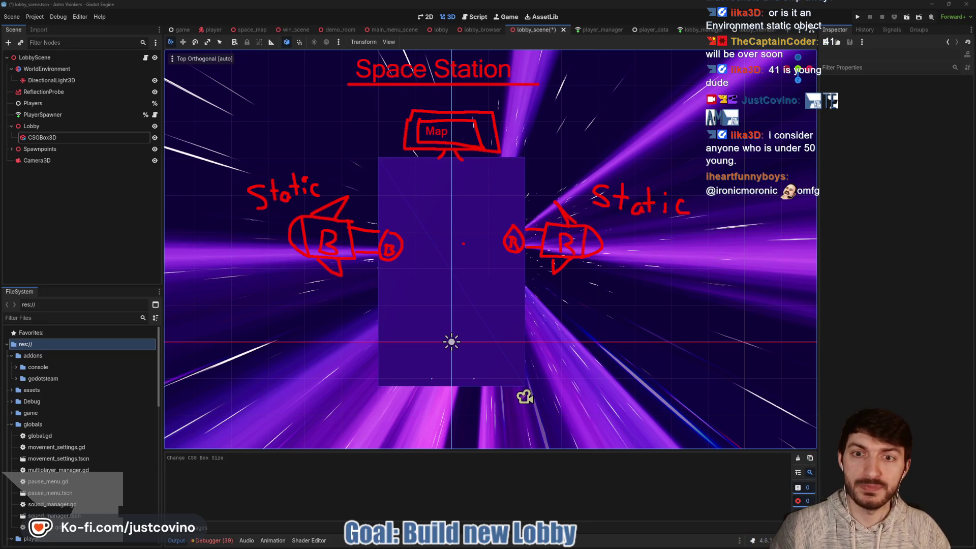
mouse_move(377, 193)
mouse_down()
mouse_move(379, 214)
mouse_move(377, 189)
mouse_up()
drag(380, 280, 381, 302)
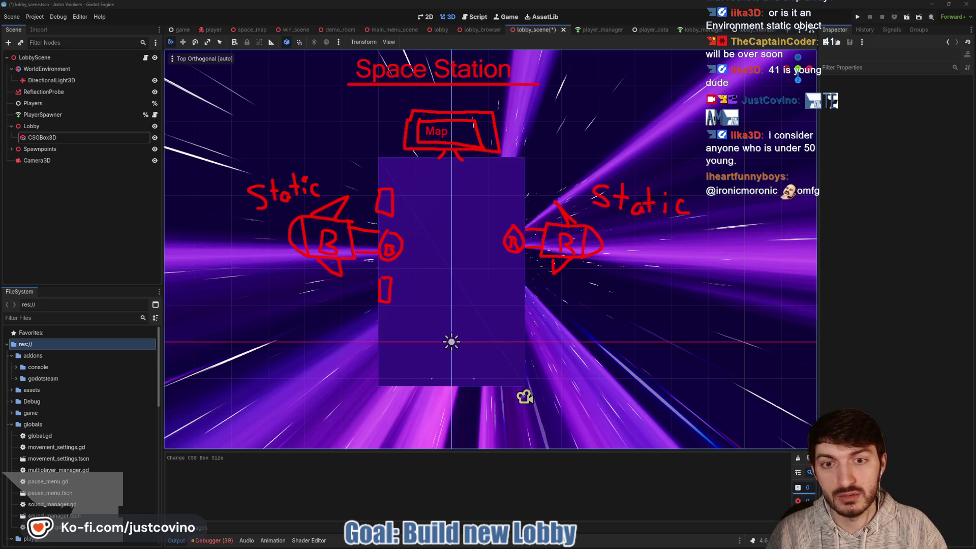
mouse_move(509, 188)
mouse_down()
mouse_move(519, 214)
mouse_move(509, 187)
mouse_up()
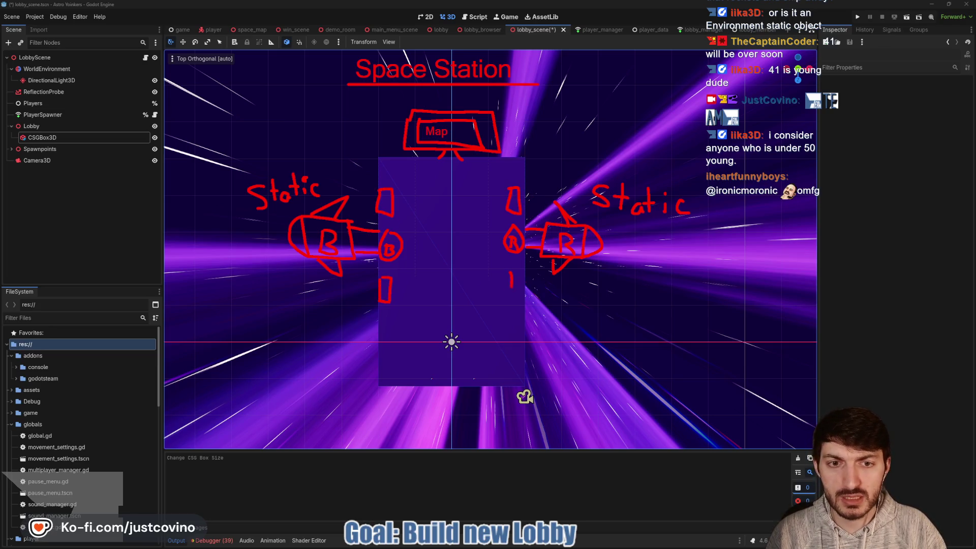
drag(512, 287, 519, 270)
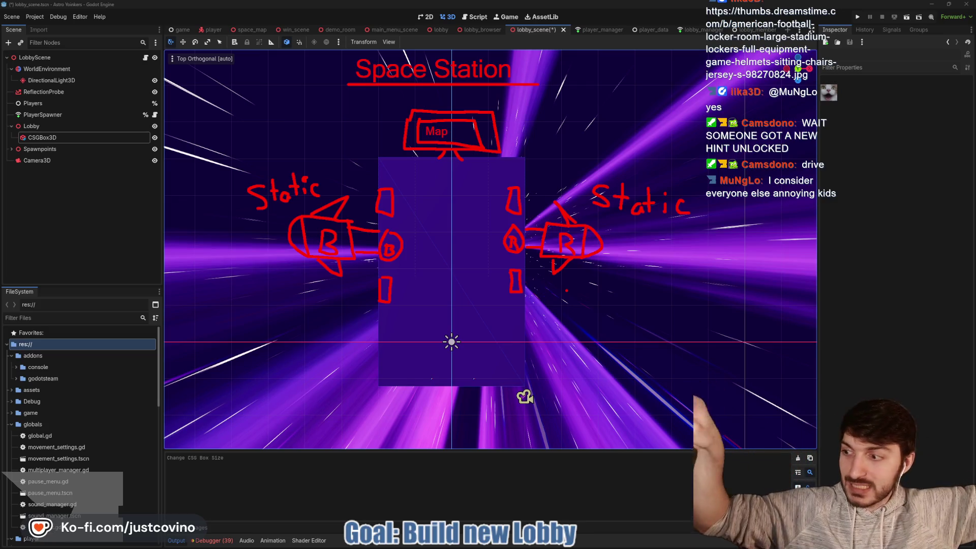
mouse_move(277, 255)
mouse_down()
mouse_move(213, 127)
mouse_move(242, 140)
mouse_up()
Step: Finish the curved arrows around the rockets, clear all annotations, and close the locker-room image
drag(663, 252, 732, 163)
drag(672, 148, 704, 131)
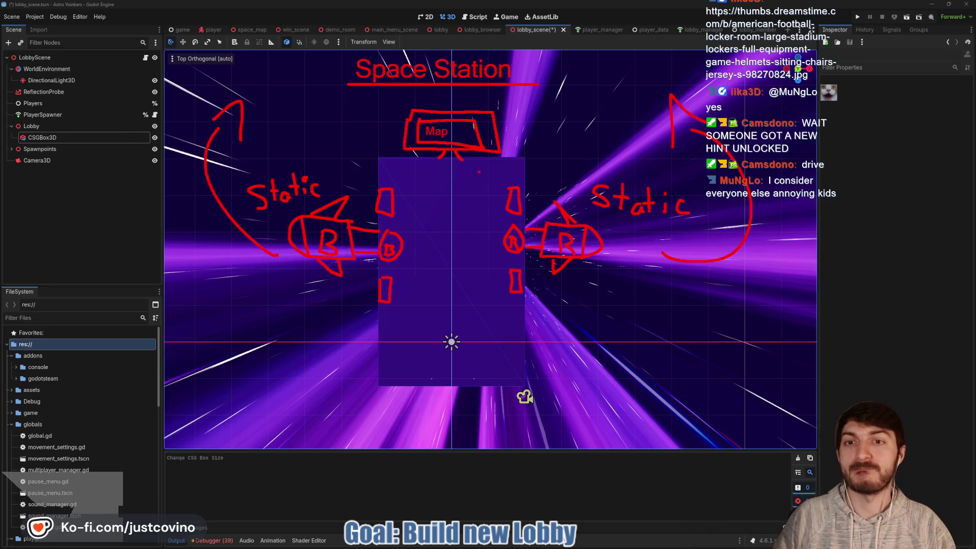
key(Escape)
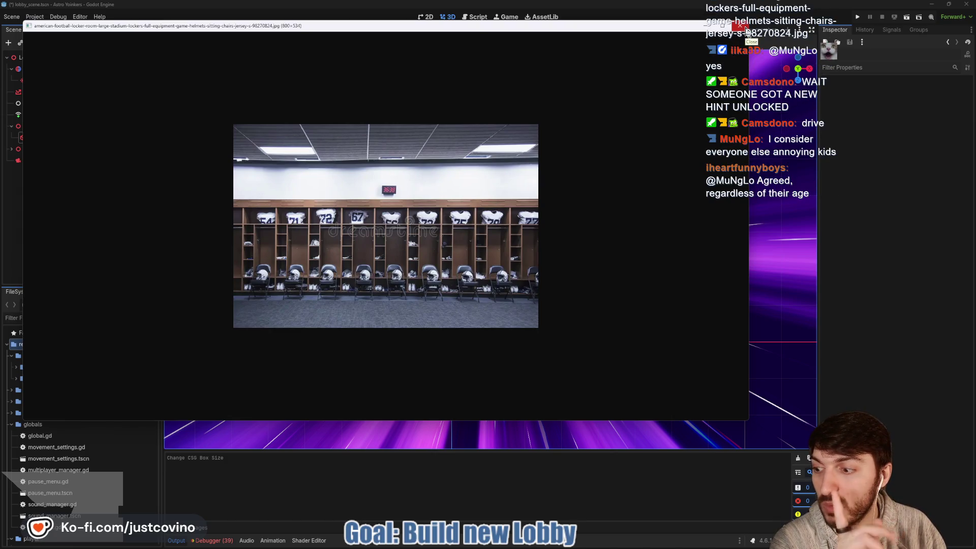
click(745, 29)
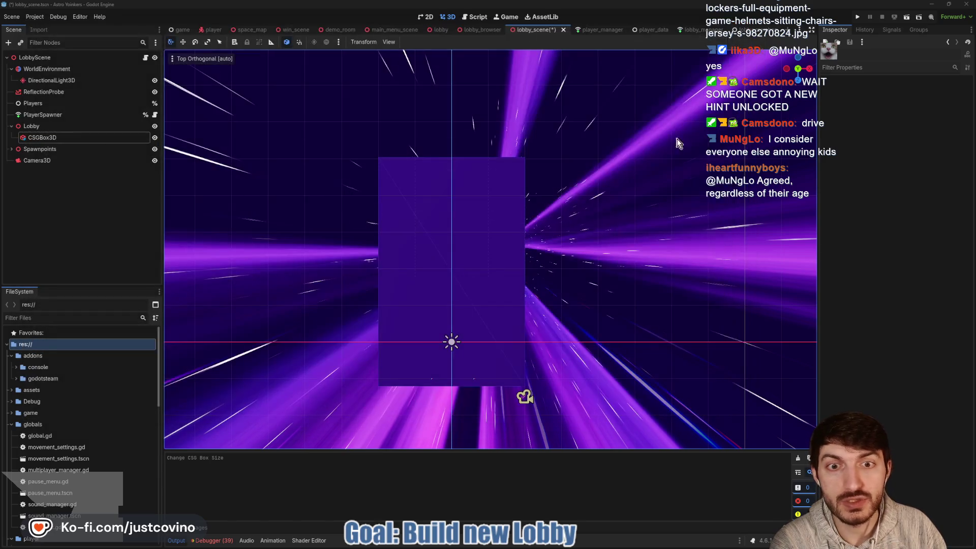
Step: Tilt the viewport to a near top-down angle and sketch a map frame above the slab
mouse_move(507, 236)
mouse_down()
mouse_move(475, 220)
mouse_move(520, 185)
mouse_move(441, 196)
mouse_up()
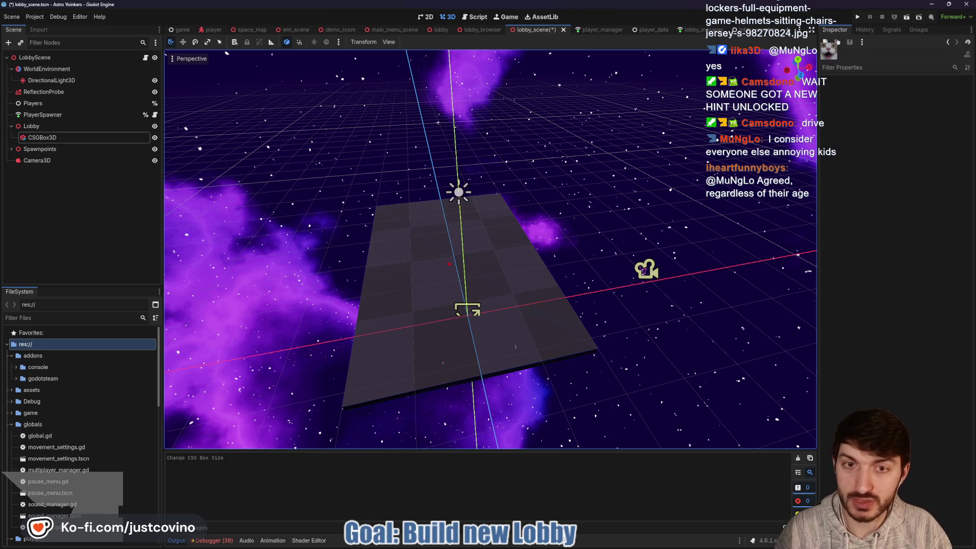
mouse_move(441, 196)
mouse_down()
mouse_move(444, 298)
mouse_move(447, 232)
mouse_up()
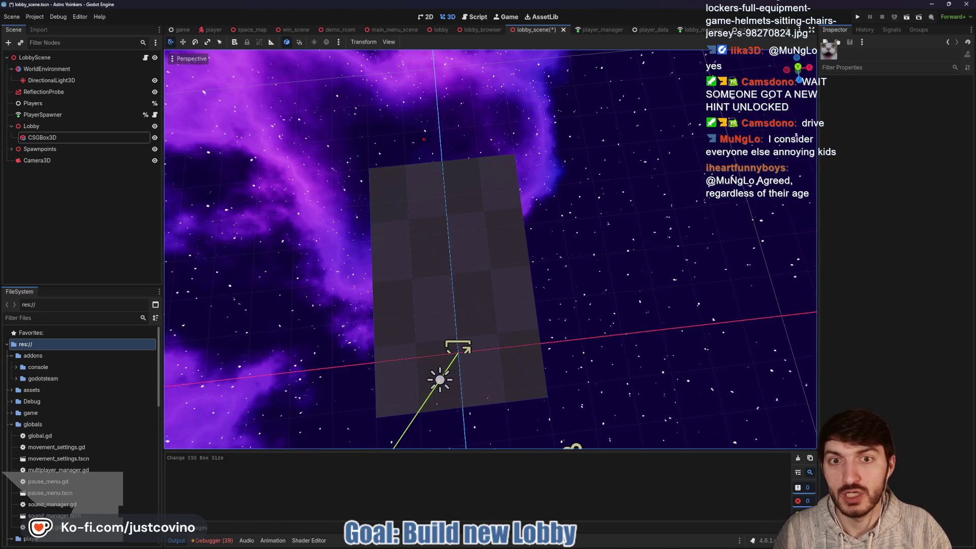
mouse_move(414, 127)
mouse_down()
mouse_move(491, 150)
mouse_move(403, 114)
mouse_move(424, 135)
mouse_move(472, 114)
mouse_move(426, 116)
mouse_up()
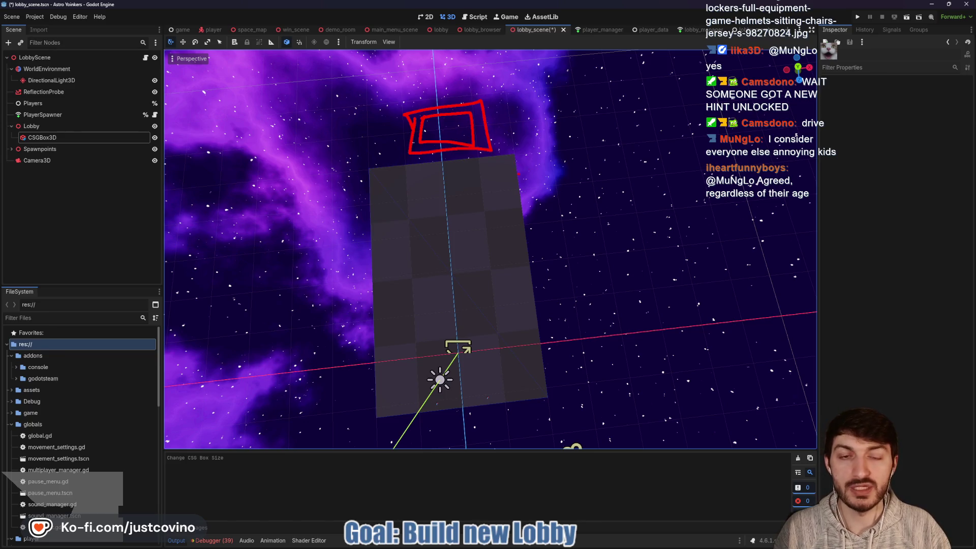
Step: Sketch rocket marks on both sides of the floor and an L-shaped mark at lower right
drag(518, 190, 579, 185)
mouse_move(341, 189)
mouse_down()
mouse_move(372, 192)
mouse_move(334, 209)
mouse_up()
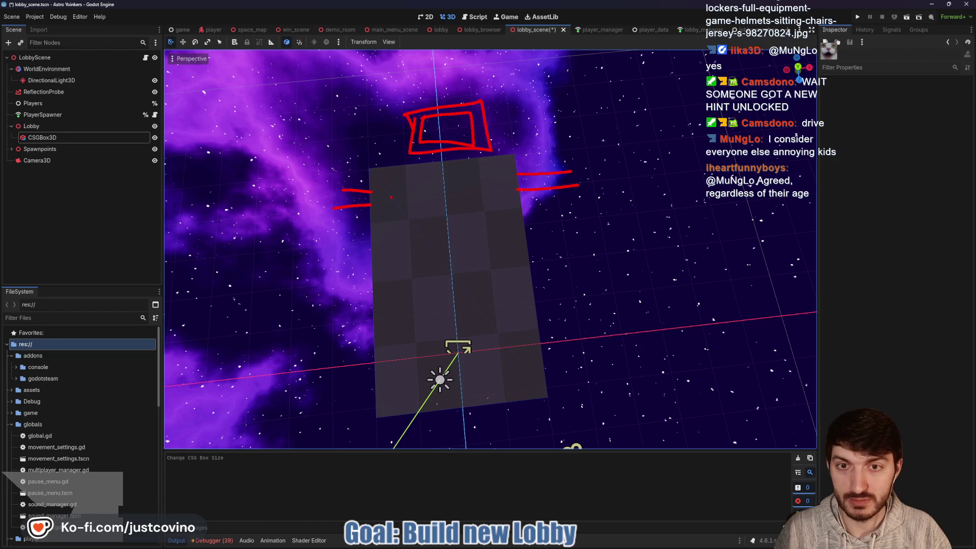
mouse_move(377, 186)
mouse_down()
mouse_move(376, 211)
mouse_move(379, 186)
mouse_up()
drag(500, 176, 501, 178)
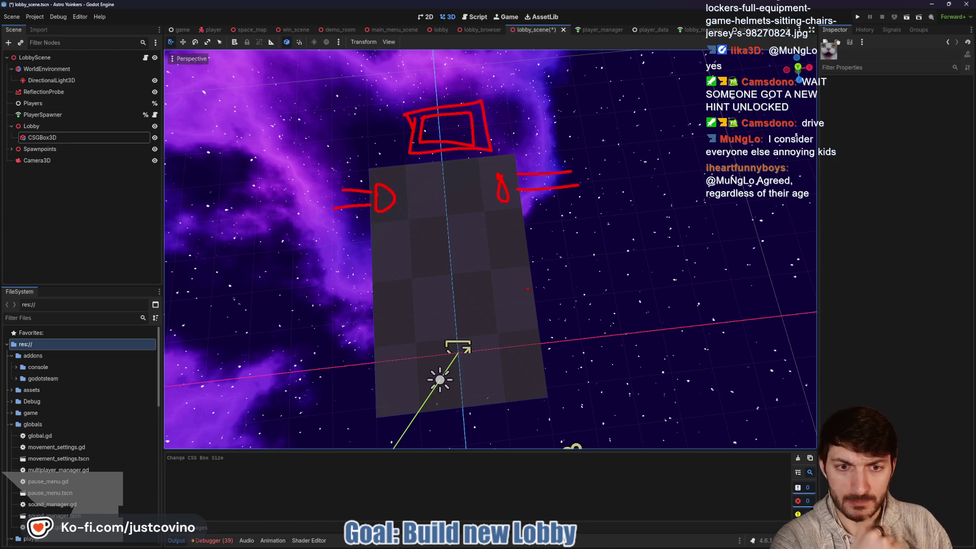
mouse_move(505, 399)
mouse_down()
mouse_move(503, 373)
mouse_move(543, 353)
mouse_up()
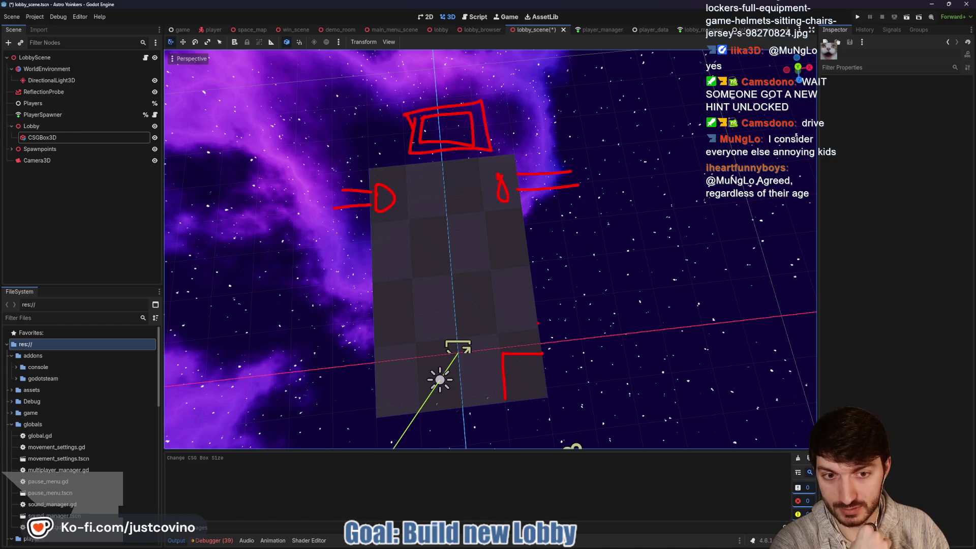
Step: Add a lower-left loop, a dashed divider at lower right, and a '<' beside the top rectangle
mouse_move(538, 323)
mouse_down()
mouse_move(517, 340)
mouse_move(540, 344)
mouse_move(518, 334)
mouse_up()
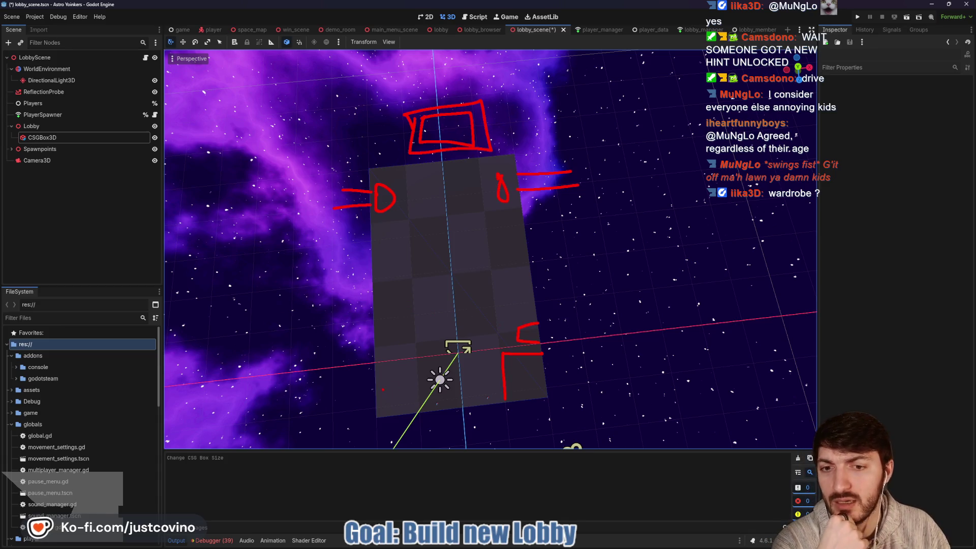
mouse_move(377, 389)
mouse_down()
mouse_move(402, 371)
mouse_move(378, 372)
mouse_move(393, 362)
mouse_up()
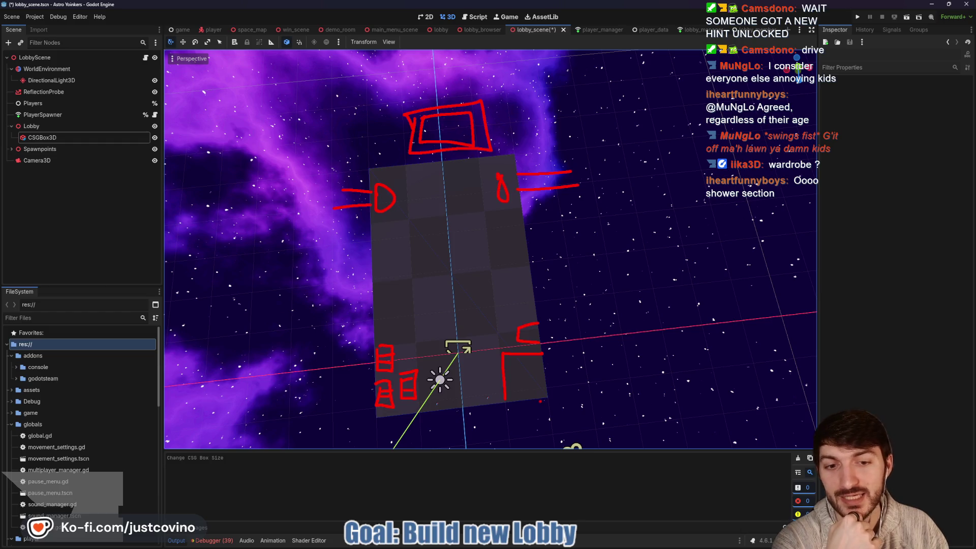
drag(532, 390, 536, 398)
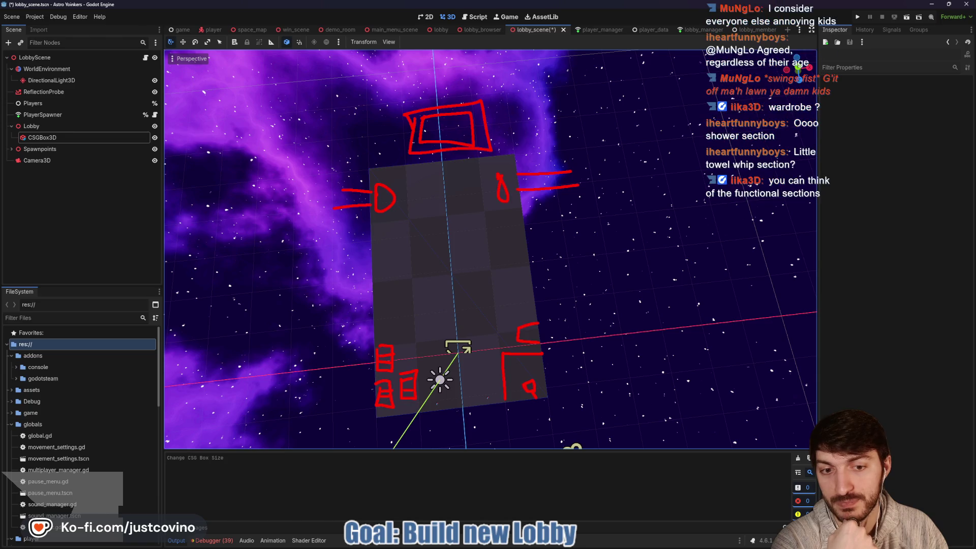
drag(529, 311, 511, 311)
mouse_move(504, 313)
mouse_down()
mouse_move(491, 316)
mouse_move(480, 343)
mouse_up()
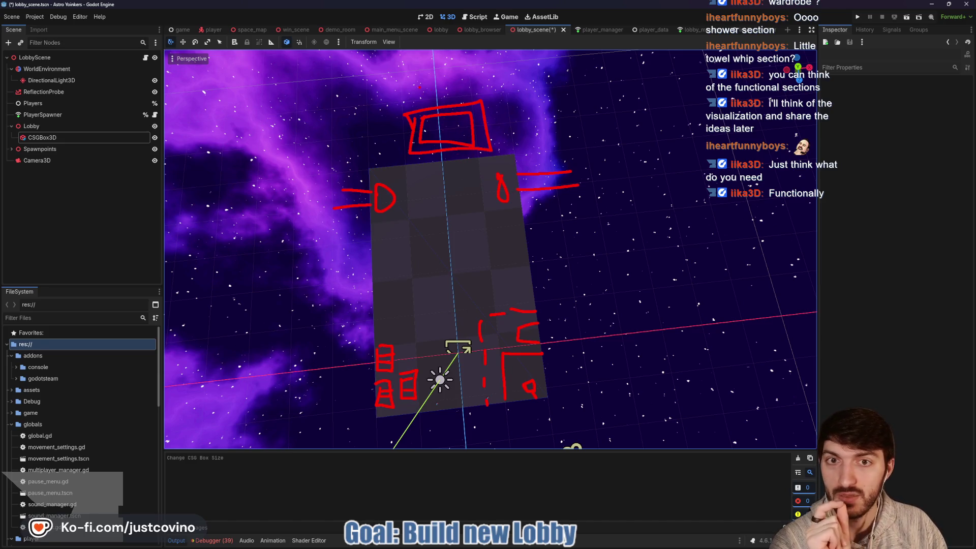
drag(400, 125, 394, 133)
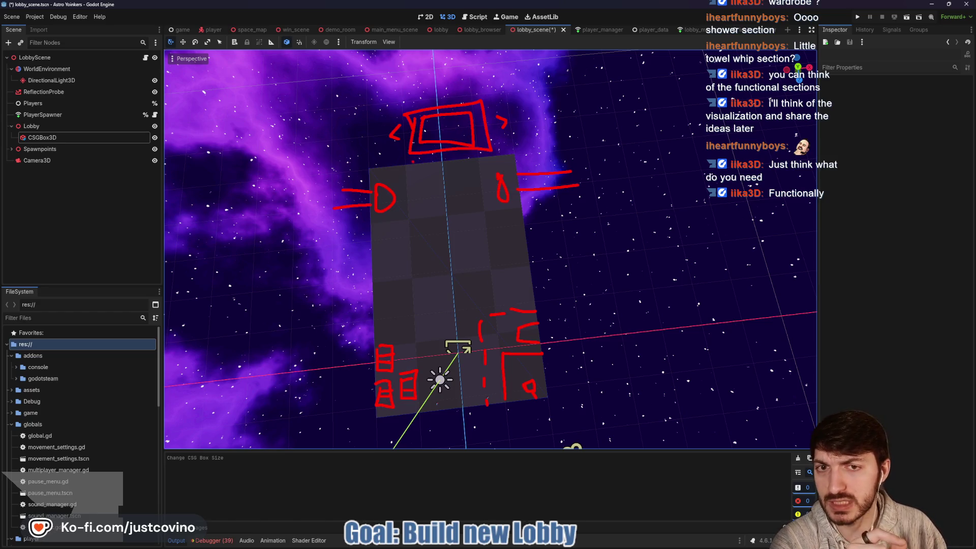
Step: Underline the top rectangle, wipe the sketch, orbit the floor box, and outline a large red rectangle
mouse_move(420, 175)
mouse_down()
mouse_move(476, 169)
mouse_move(411, 159)
mouse_move(447, 164)
mouse_up()
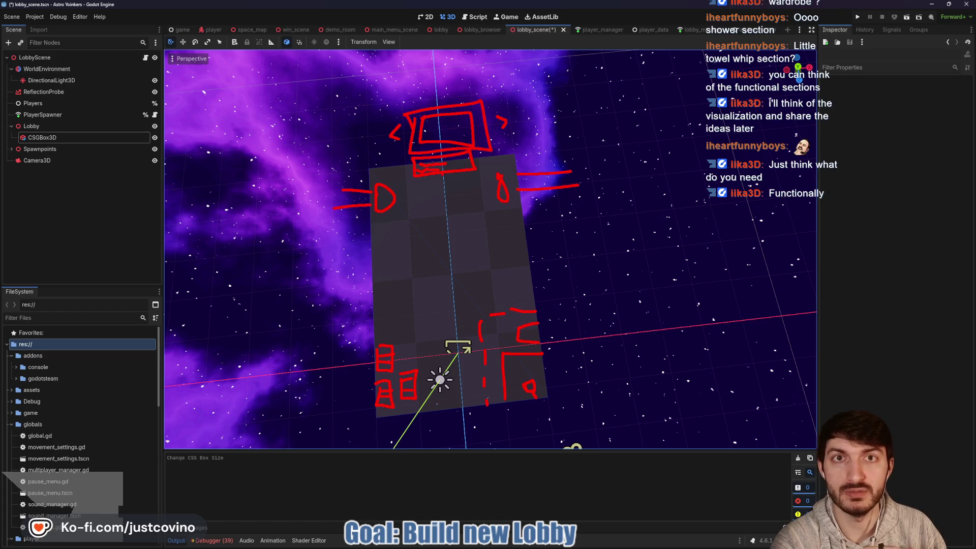
key(Escape)
mouse_move(452, 179)
mouse_down()
mouse_move(478, 177)
mouse_move(489, 150)
mouse_move(480, 157)
mouse_up()
mouse_move(288, 94)
mouse_down()
mouse_move(669, 238)
mouse_move(695, 358)
mouse_up()
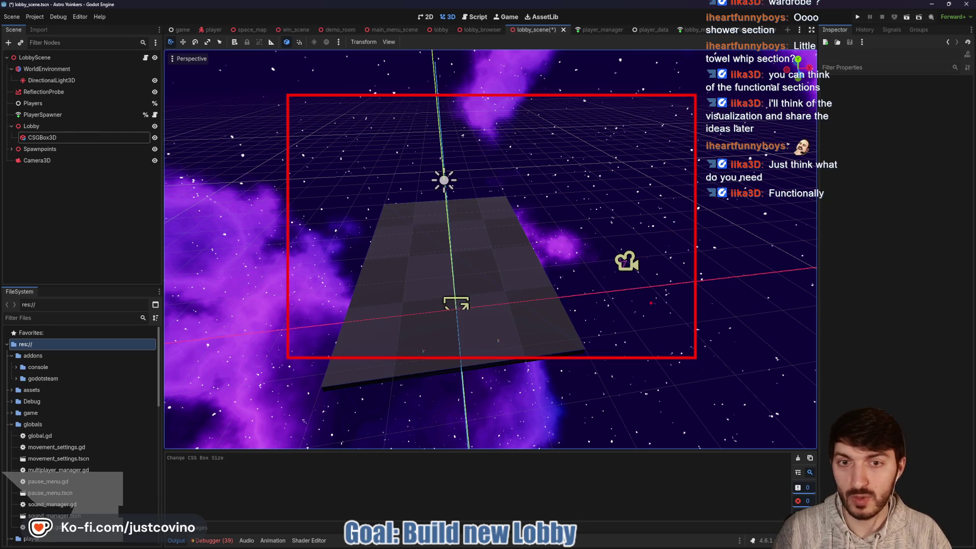
Step: Draw an inner red rectangle within the frame and six circles in two rows of three
drag(319, 107, 661, 275)
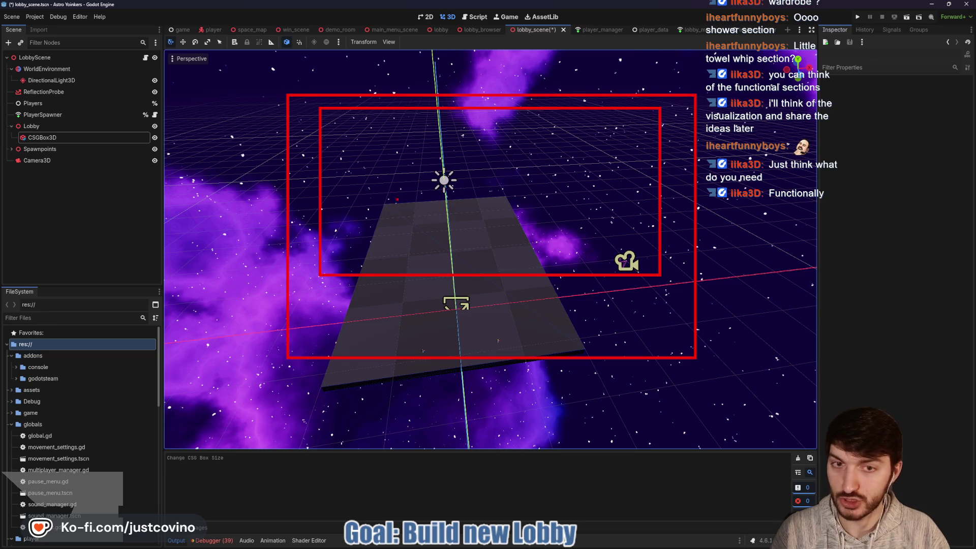
drag(415, 144, 435, 177)
mouse_move(516, 200)
mouse_down()
mouse_move(534, 244)
mouse_move(539, 200)
mouse_up()
drag(574, 137, 590, 135)
drag(501, 138, 488, 136)
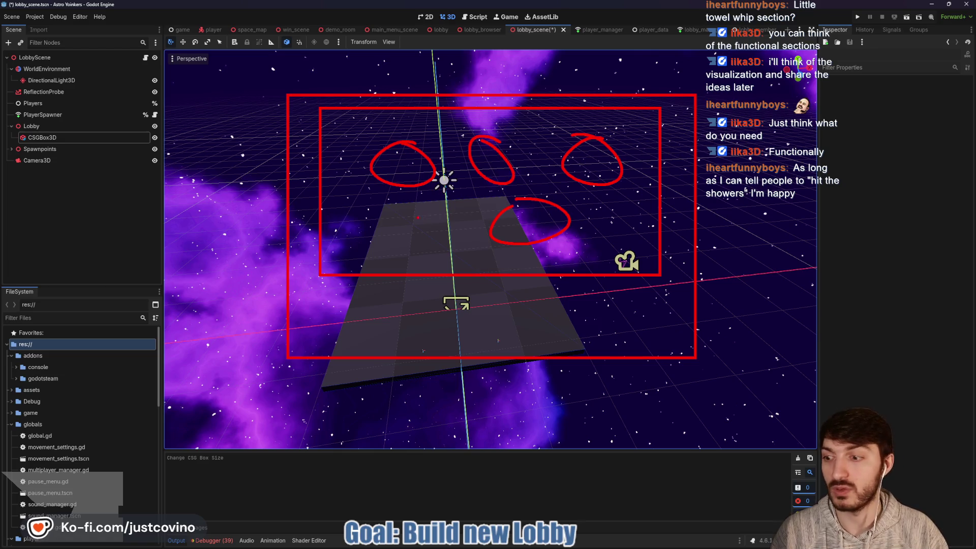
mouse_move(406, 214)
mouse_down()
mouse_move(416, 249)
mouse_move(409, 215)
mouse_up()
mouse_move(620, 217)
mouse_down()
mouse_move(643, 238)
mouse_move(613, 210)
mouse_up()
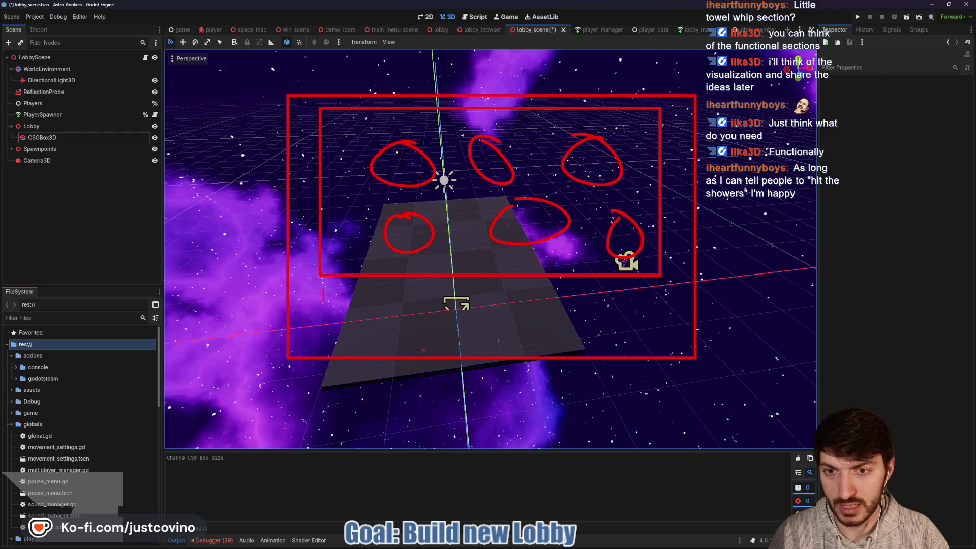
Step: Add 'Known Items:' and 'Known Hazards' labels below the frame, each followed by four boxes
text(Known It)
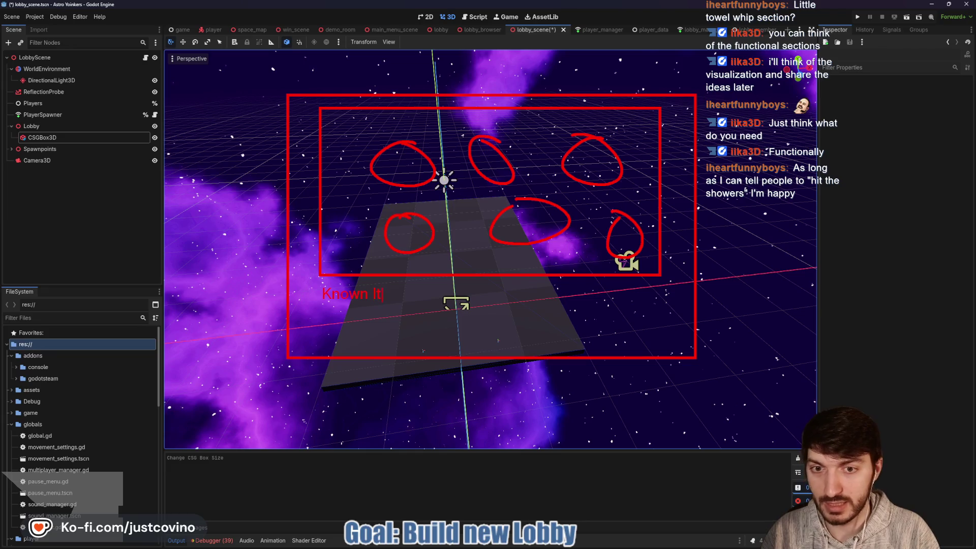
text(ems:)
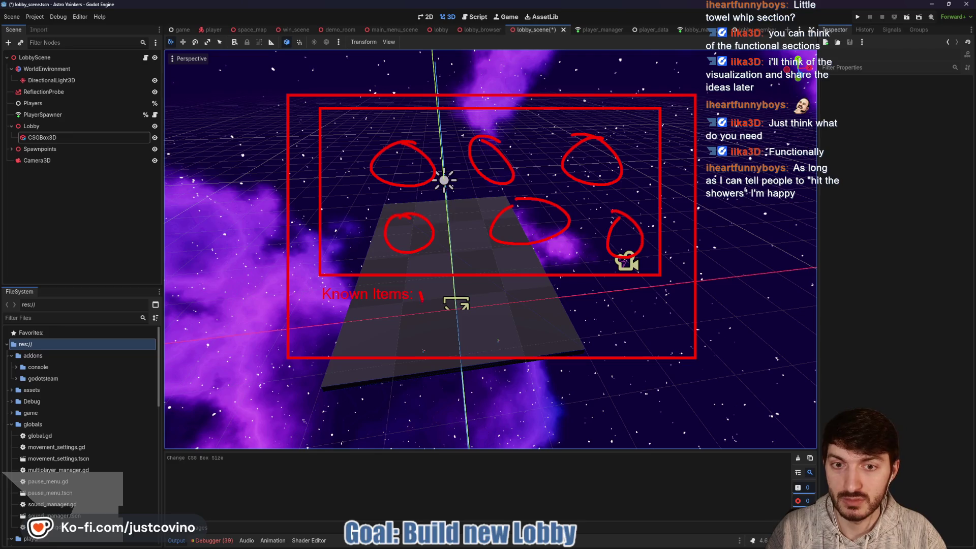
mouse_move(447, 307)
mouse_down()
mouse_move(419, 289)
mouse_move(460, 306)
mouse_move(463, 287)
mouse_move(517, 291)
mouse_up()
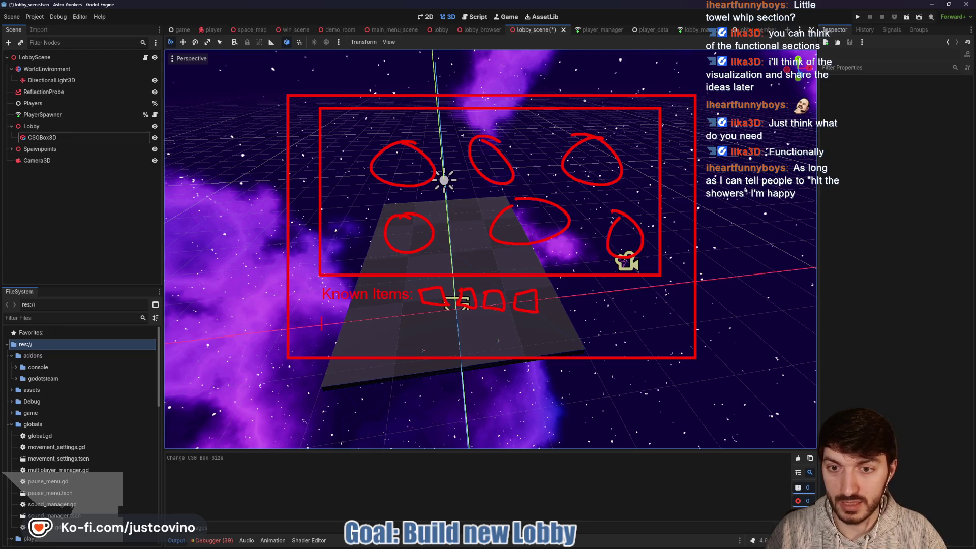
text(Known H)
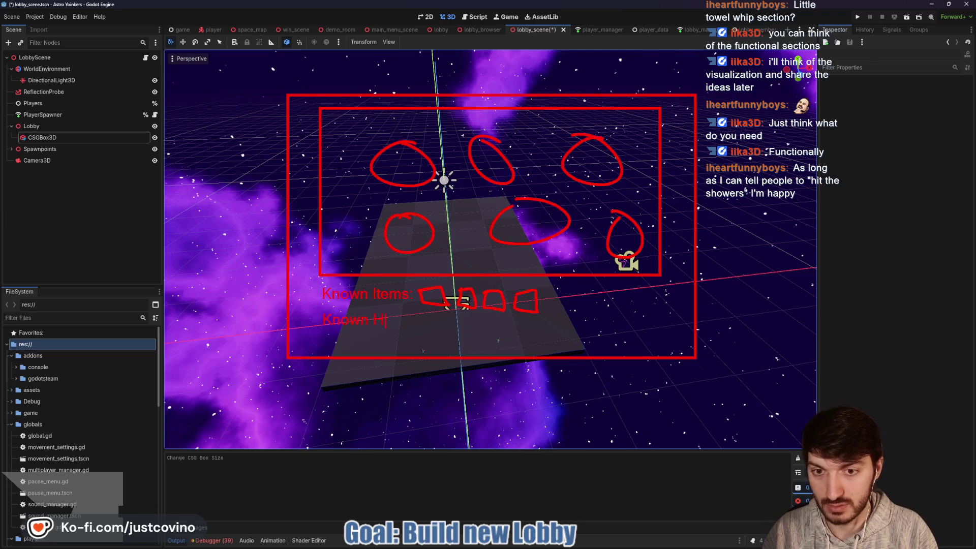
text(azards:)
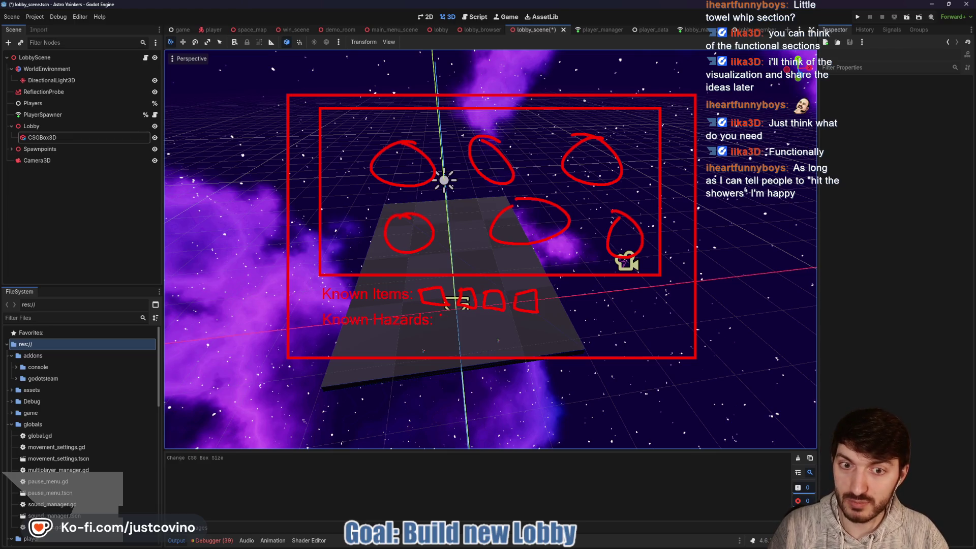
mouse_move(440, 314)
mouse_down()
mouse_move(458, 332)
mouse_move(554, 337)
mouse_up()
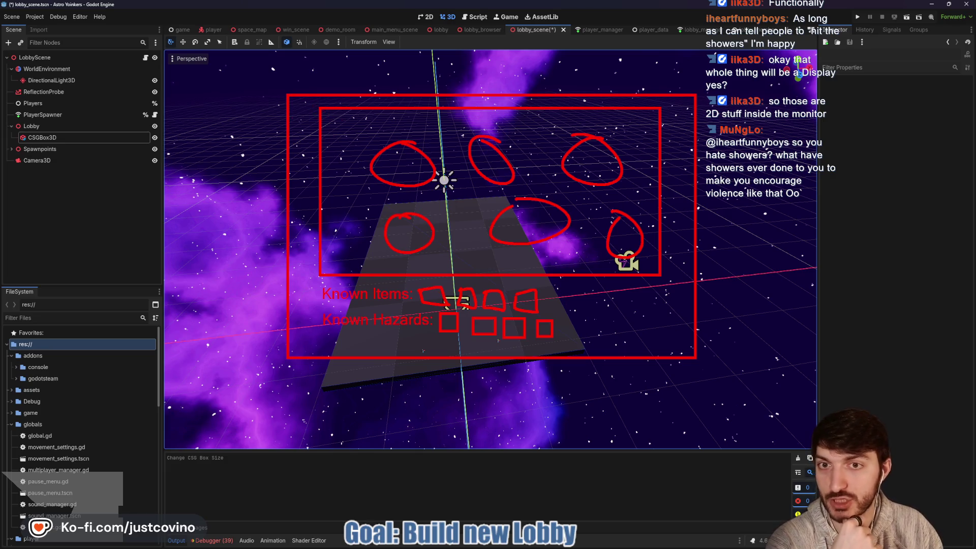
Step: Point an arrow at the first circle, box the label rows, sketch a lower-right panel, then clear everything
mouse_move(303, 182)
mouse_down()
mouse_move(358, 175)
mouse_move(334, 192)
mouse_up()
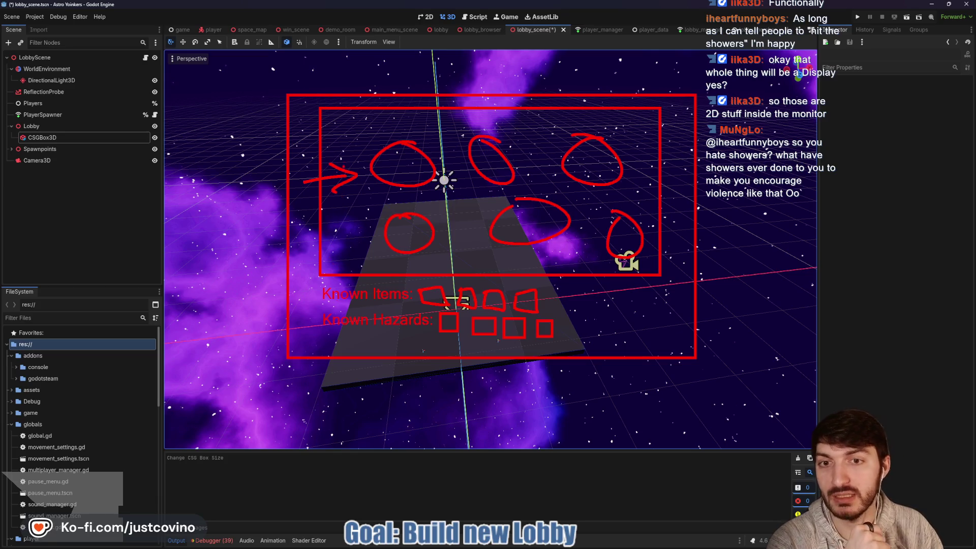
mouse_move(325, 279)
mouse_down()
mouse_move(313, 345)
mouse_move(592, 351)
mouse_move(631, 288)
mouse_move(455, 274)
mouse_up()
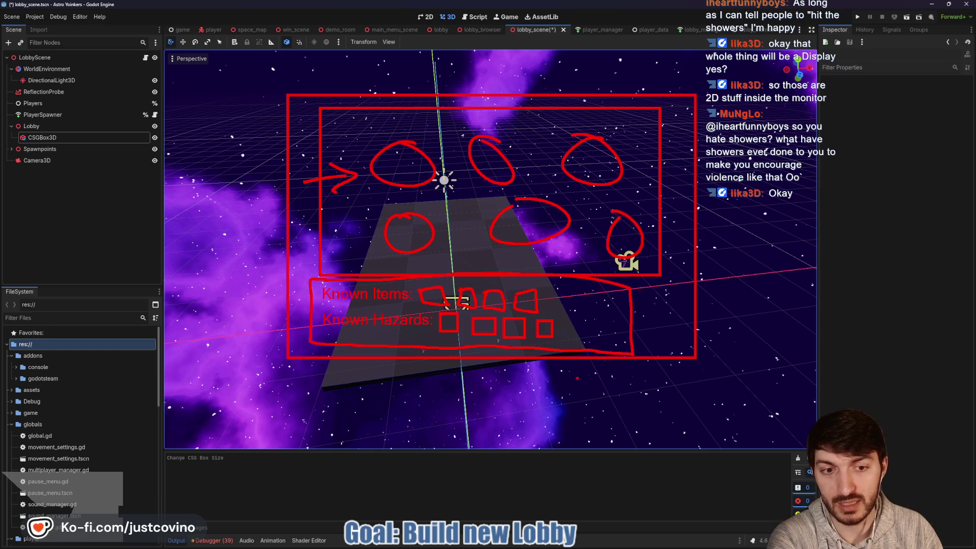
mouse_move(567, 374)
mouse_down()
mouse_move(605, 424)
mouse_move(649, 364)
mouse_move(567, 373)
mouse_move(612, 414)
mouse_move(613, 382)
mouse_up()
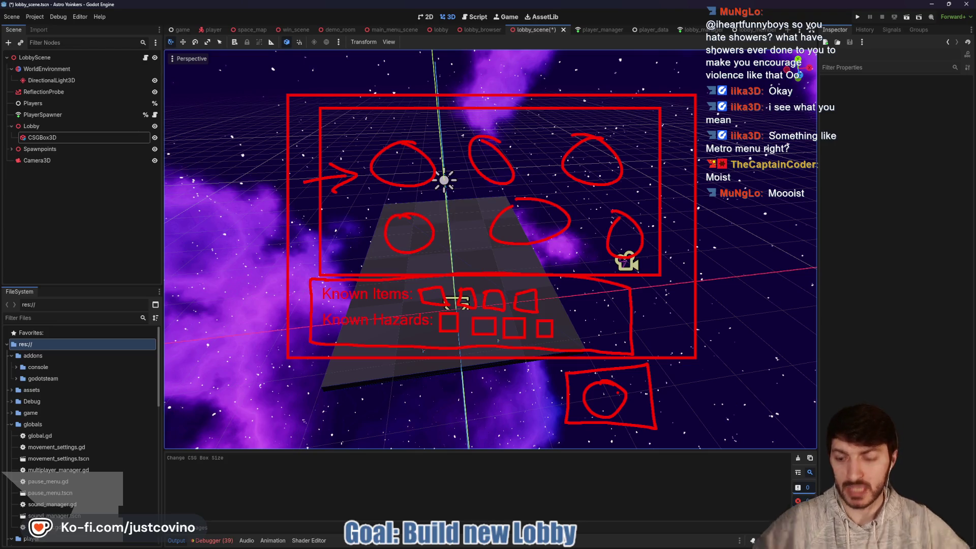
key(Escape)
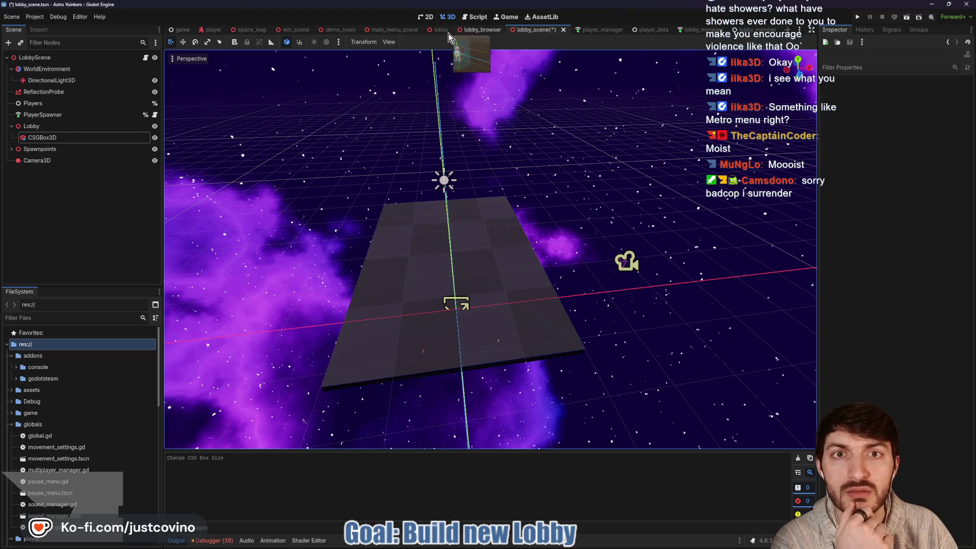
Step: Switch to the lobby scene, frame the central monitor, and outline a red bottom panel with a squiggle
click(440, 30)
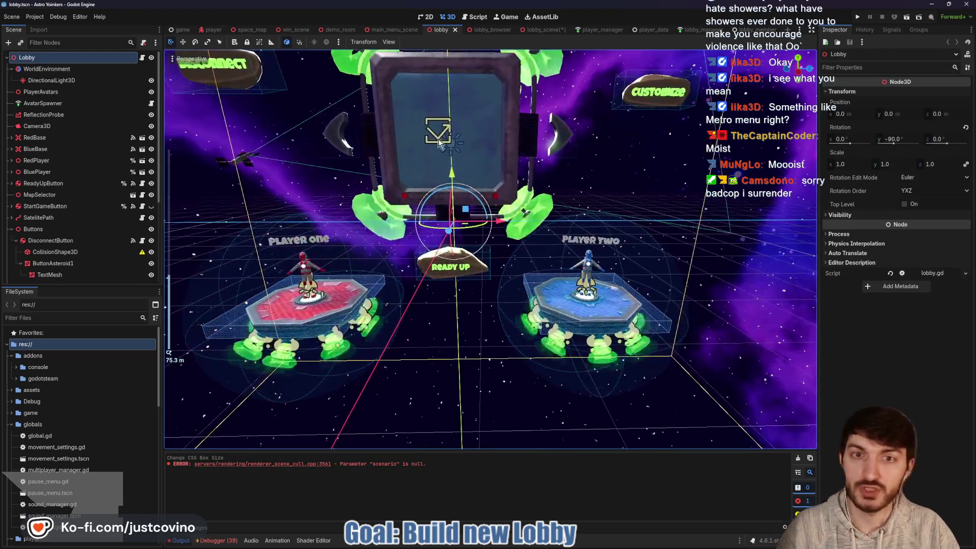
drag(474, 186, 518, 229)
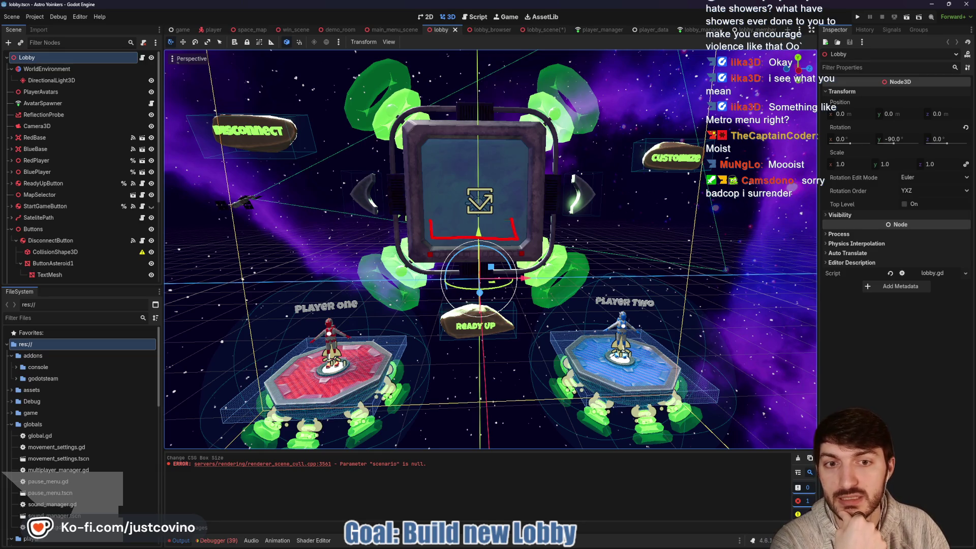
drag(430, 220, 518, 238)
drag(437, 224, 452, 227)
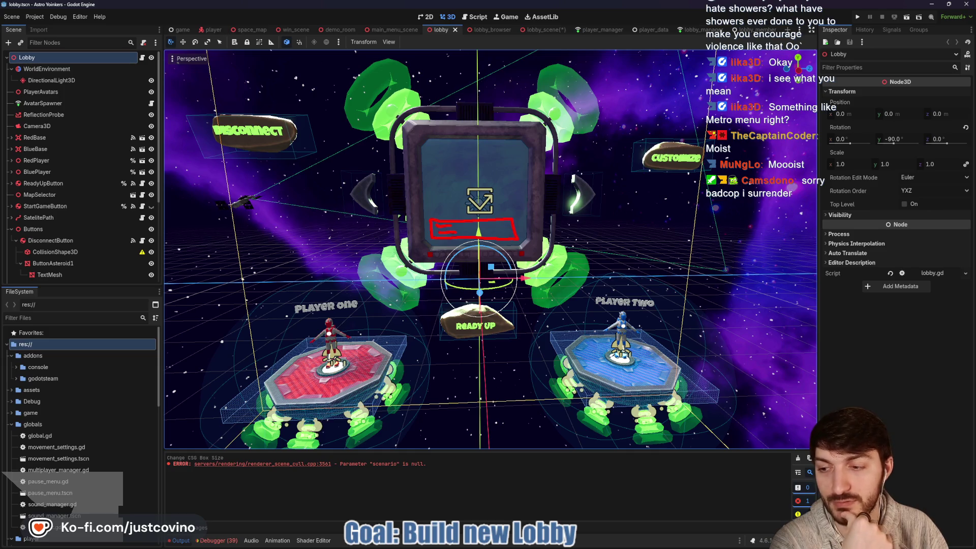
Step: Draw a red rectangle over the monitor's upper screen area, redoing the first attempt
mouse_move(432, 155)
mouse_down()
mouse_move(480, 196)
mouse_move(511, 150)
mouse_move(434, 155)
mouse_up()
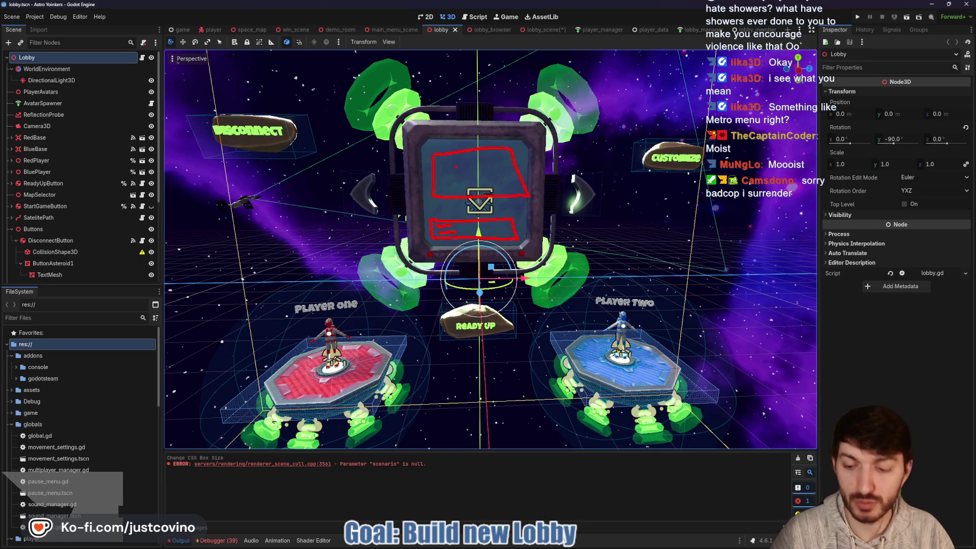
key(ctrl+z)
drag(426, 147, 520, 207)
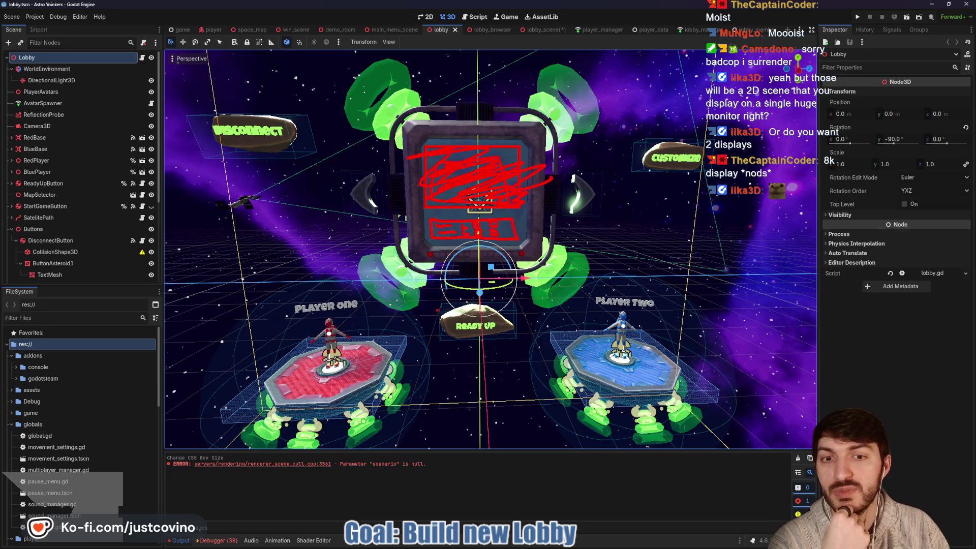
Step: Mark red lines below and above the READY UP rock, then outline the central monitor
mouse_move(437, 308)
mouse_down()
mouse_move(440, 283)
mouse_move(530, 282)
mouse_move(528, 309)
mouse_up()
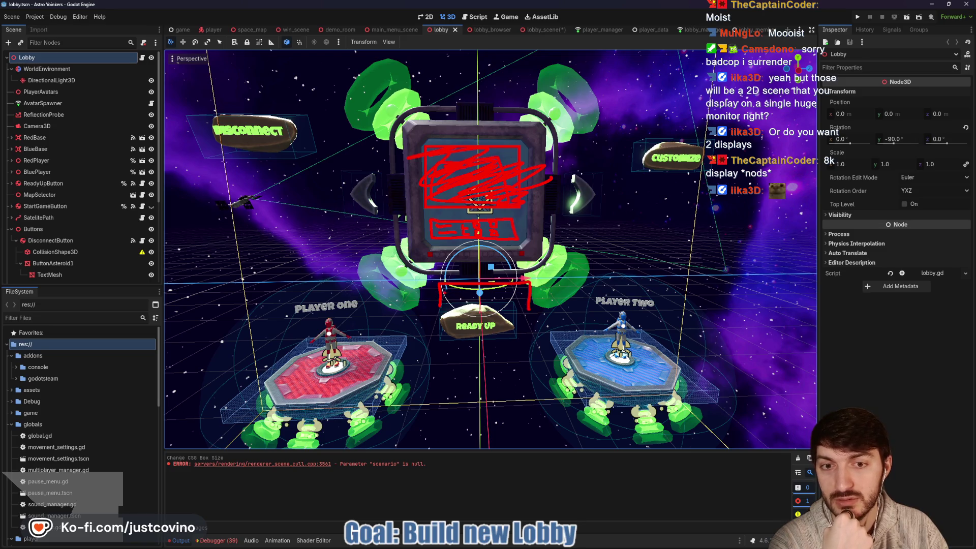
drag(443, 290, 529, 290)
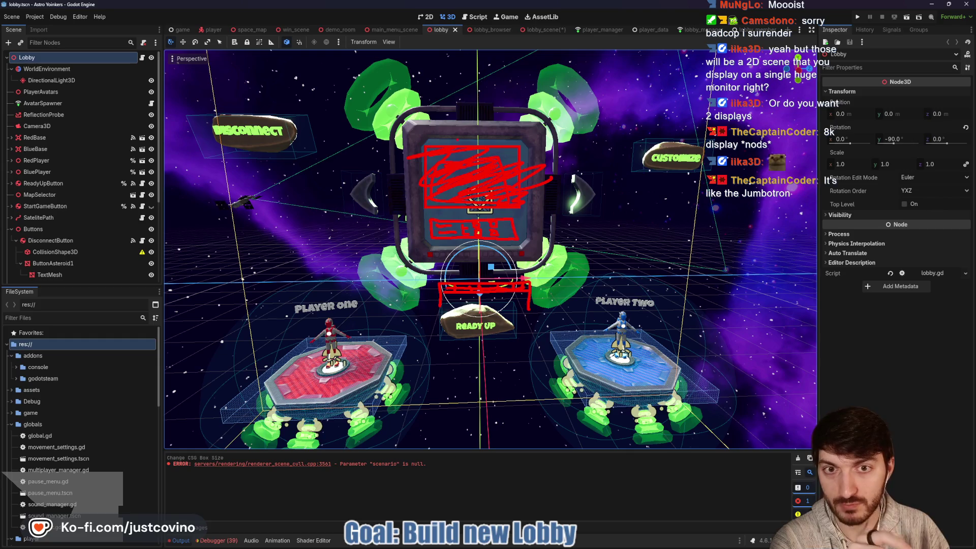
mouse_move(461, 134)
mouse_down()
mouse_move(386, 247)
mouse_move(579, 239)
mouse_move(393, 98)
mouse_up()
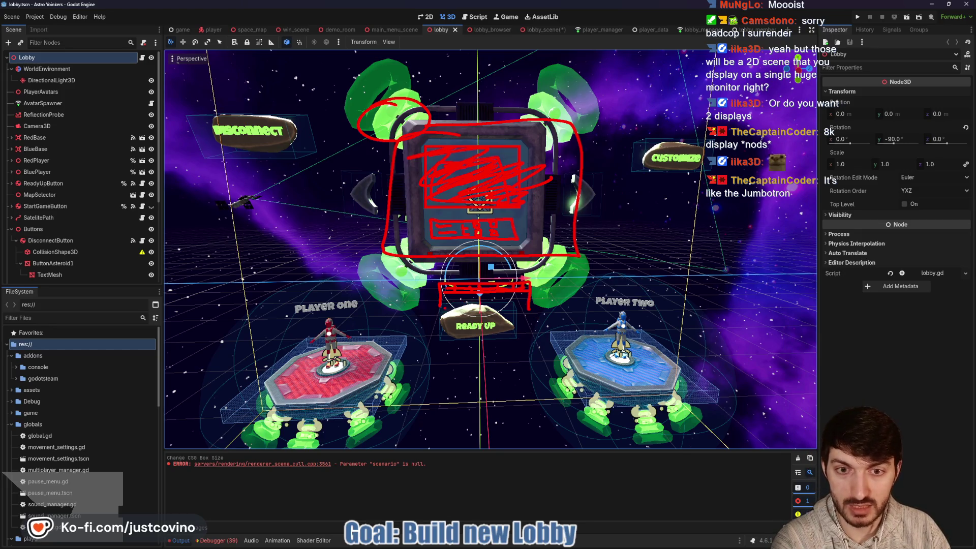
Step: Sketch a red box on the left, circle the Disconnect rock, and add a circled 1 near the top-left ring
mouse_move(519, 310)
mouse_down()
mouse_move(506, 295)
mouse_move(448, 295)
mouse_up()
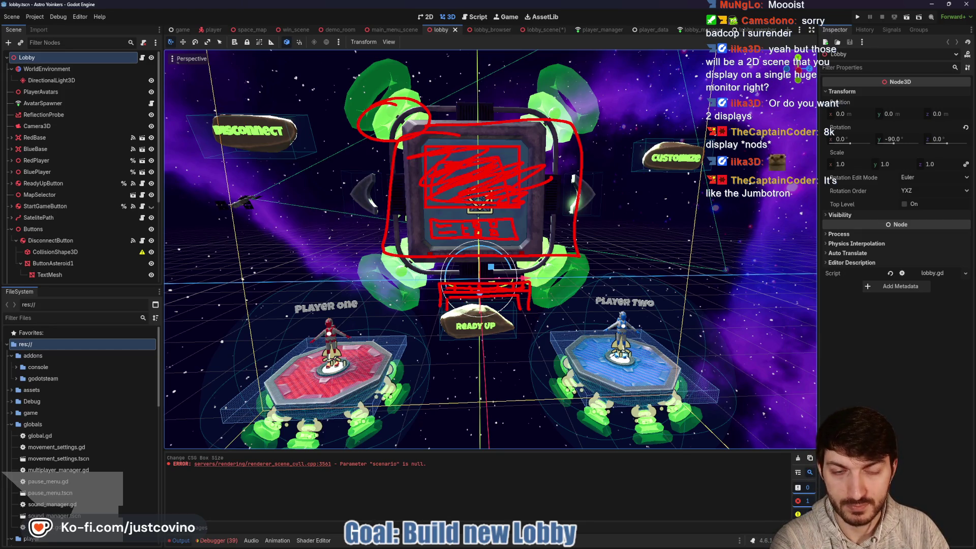
mouse_move(222, 194)
mouse_down()
mouse_move(371, 186)
mouse_move(229, 173)
mouse_up()
mouse_move(226, 113)
mouse_down()
mouse_move(196, 143)
mouse_move(257, 122)
mouse_move(226, 133)
mouse_move(235, 155)
mouse_up()
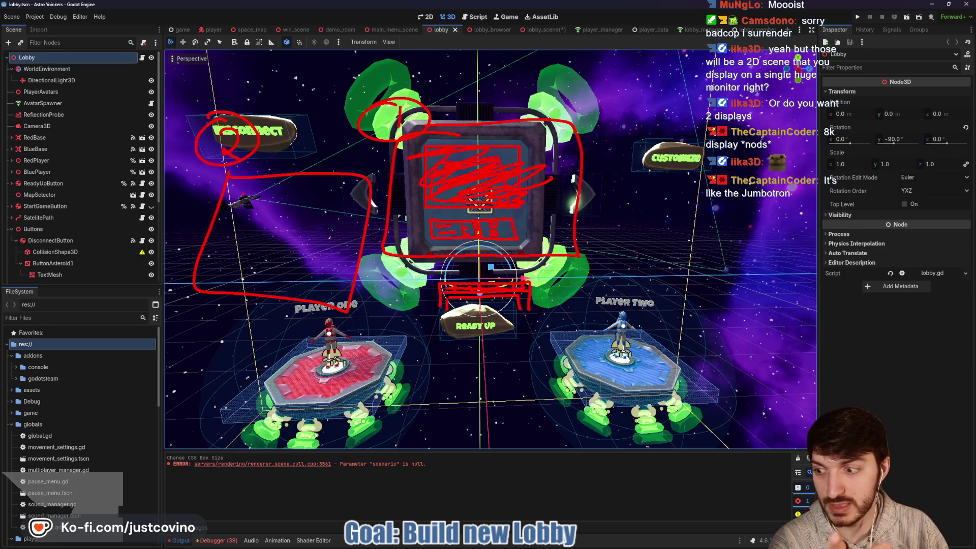
mouse_move(288, 151)
mouse_down()
mouse_move(277, 168)
mouse_move(290, 166)
mouse_up()
drag(341, 95, 344, 121)
drag(321, 73, 345, 136)
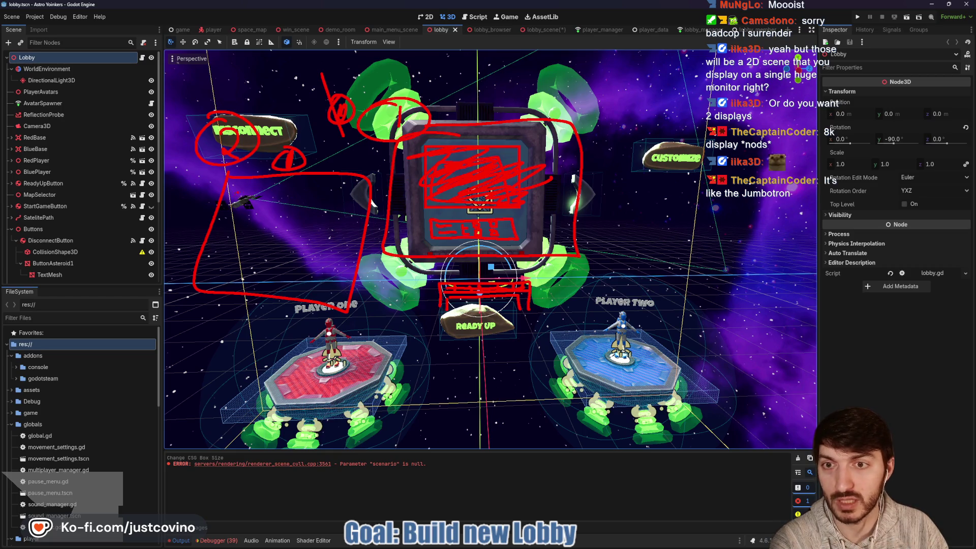
Step: Sketch a panel with a small box inside the left box, plus an arrow at the top-right ring
mouse_move(237, 196)
mouse_down()
mouse_move(361, 219)
mouse_move(243, 180)
mouse_up()
mouse_move(237, 219)
mouse_down()
mouse_move(314, 252)
mouse_move(331, 214)
mouse_up()
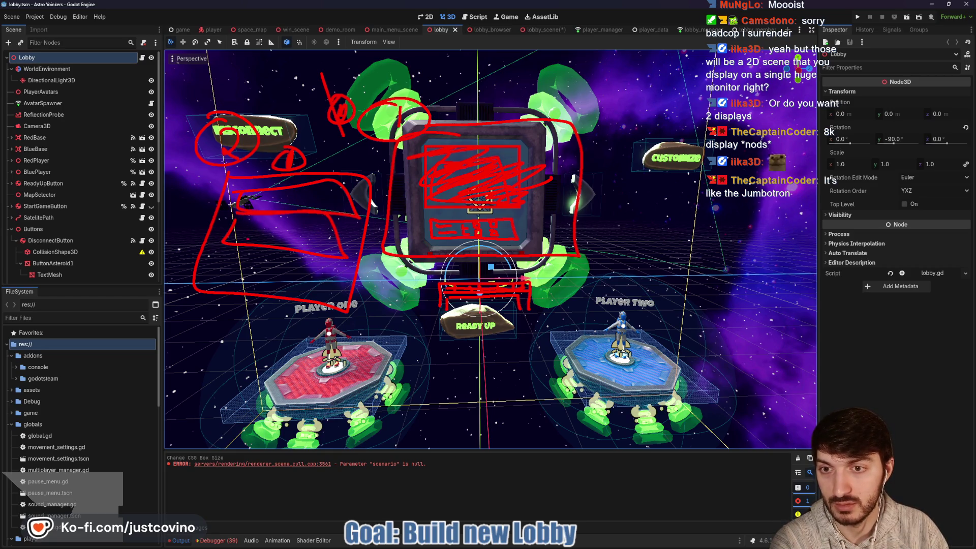
mouse_move(222, 253)
mouse_down()
mouse_move(259, 279)
mouse_move(315, 287)
mouse_up()
drag(216, 251, 305, 250)
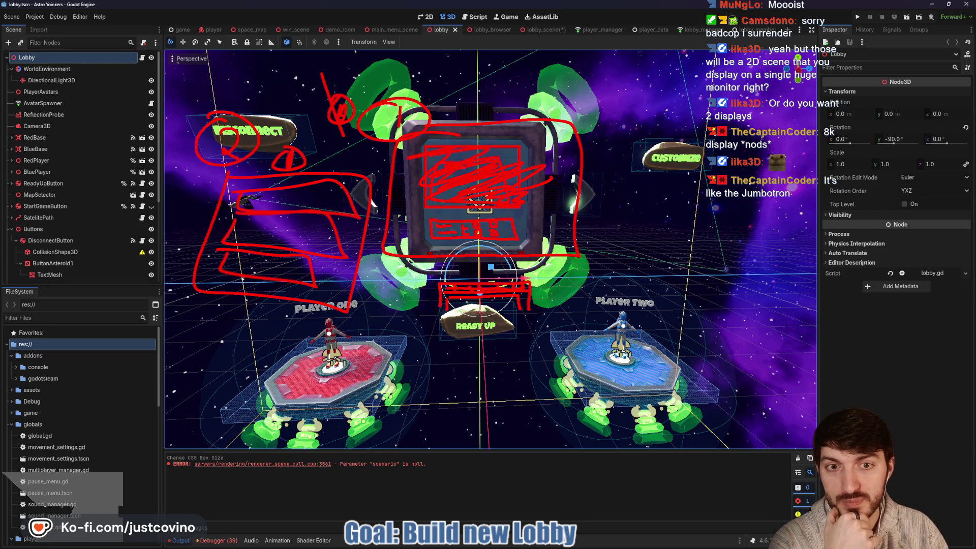
mouse_move(610, 88)
mouse_down()
mouse_move(548, 115)
mouse_move(580, 121)
mouse_up()
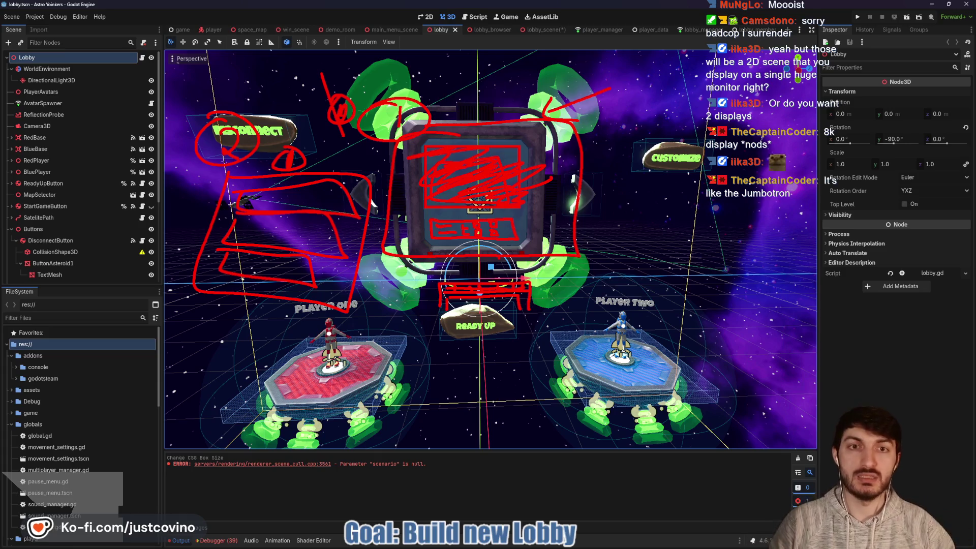
Step: Clear the sketches, view the lobby_scene CSGBox3D floor from above, then switch to Chrome
key(Escape)
click(557, 32)
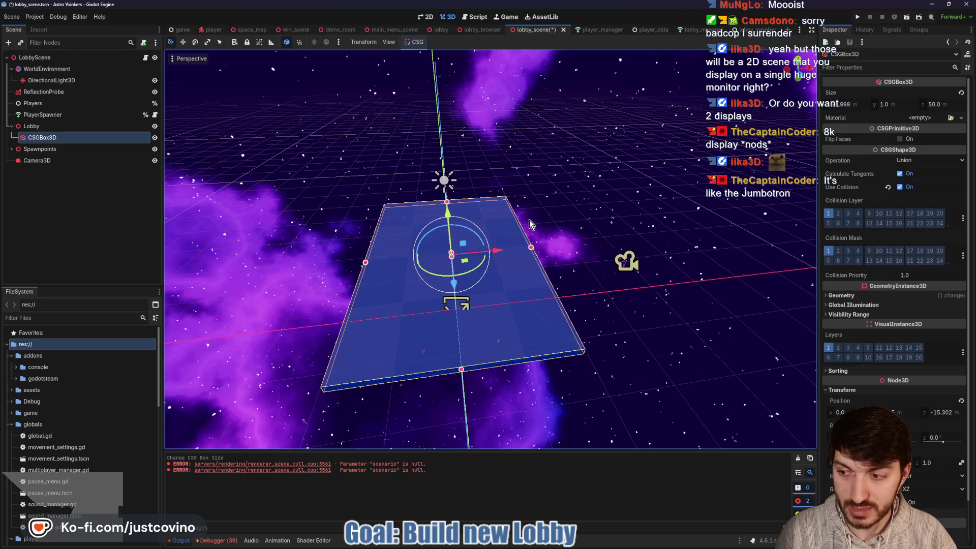
drag(529, 219, 525, 269)
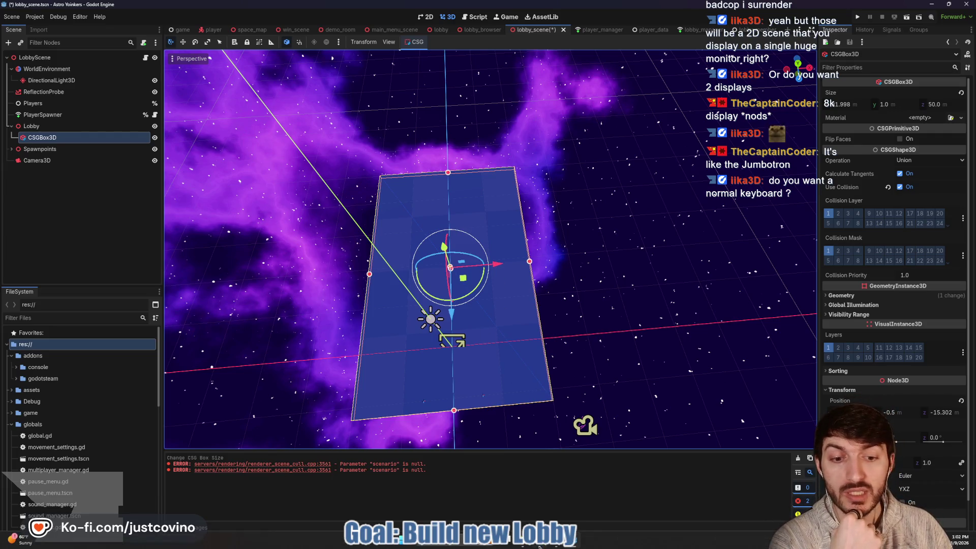
key(alt+Tab)
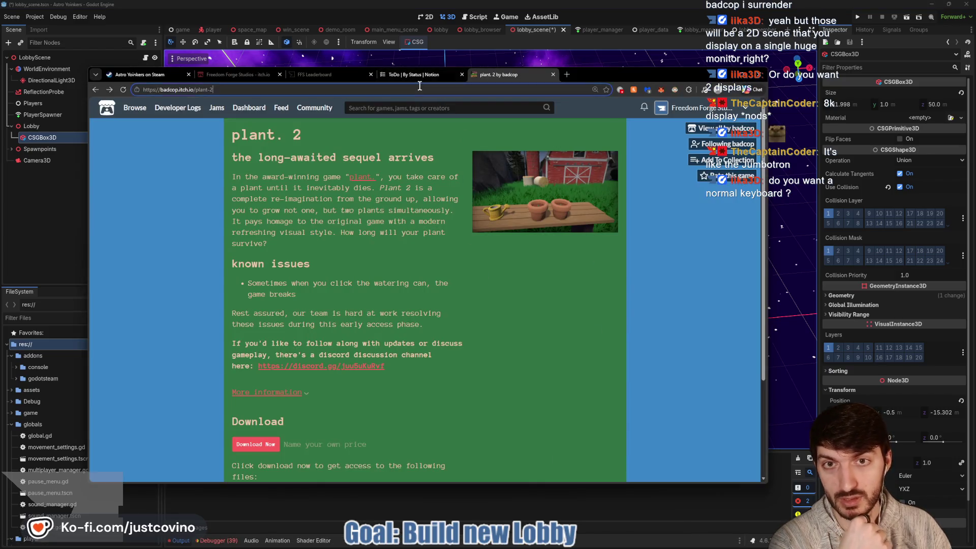
Step: Search Google for 'spaceship control panel in games' and view the image results
click(420, 87)
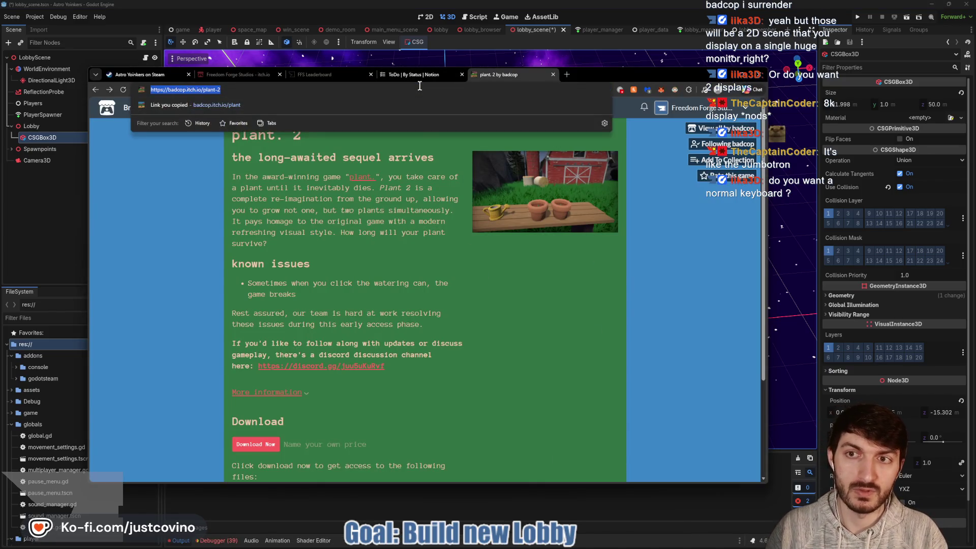
text(spaceship control )
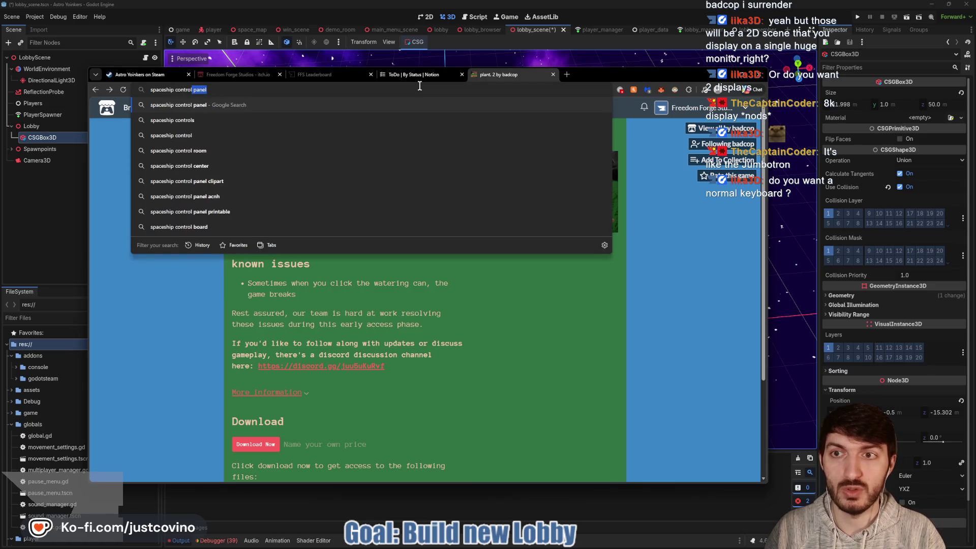
text(panel)
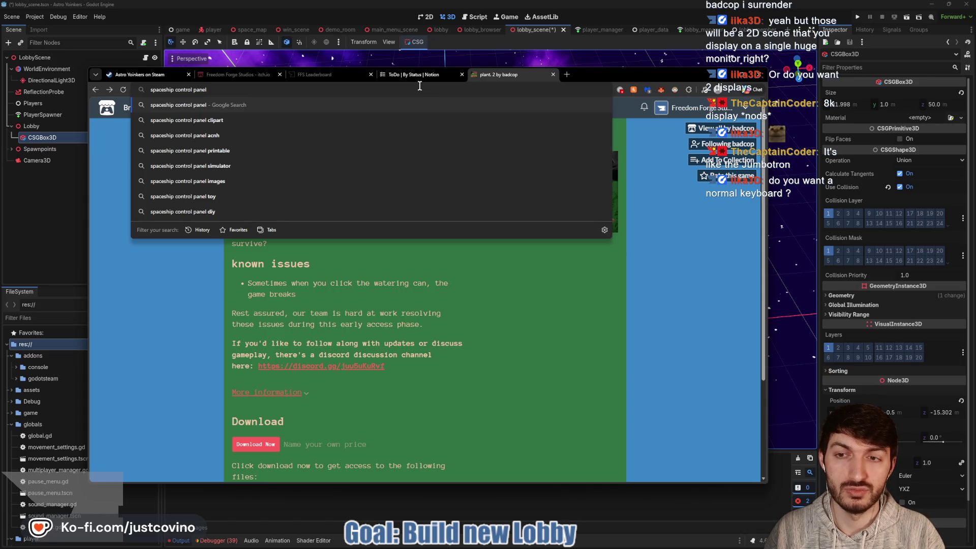
text( in games)
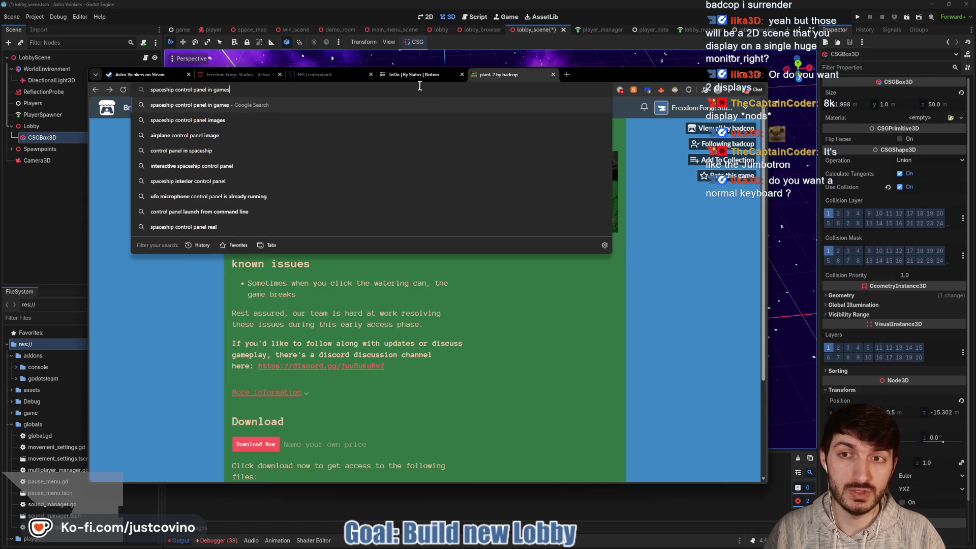
key(Return)
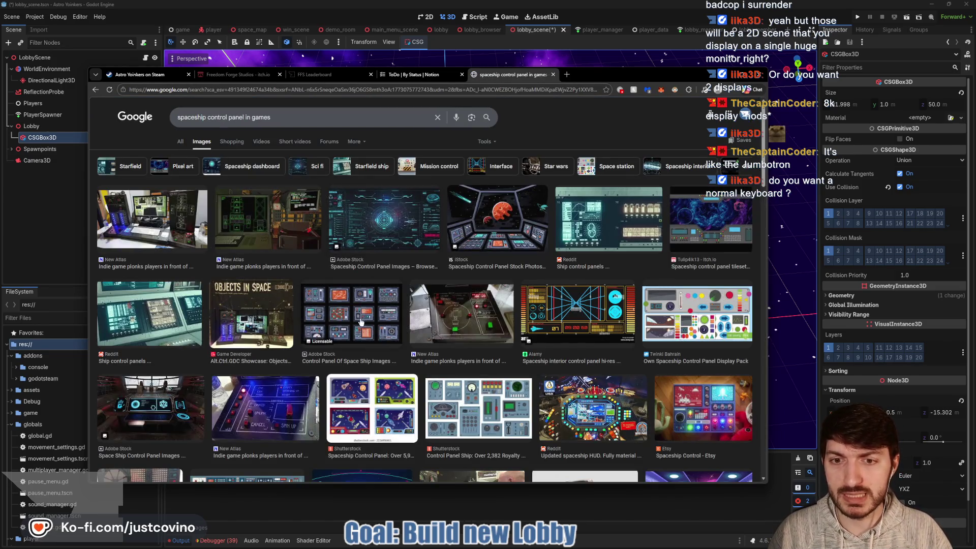
Step: Compare the Adobe Stock and Yellow Images control-panel previews, circling thumbnails in red, then close the tab
click(345, 321)
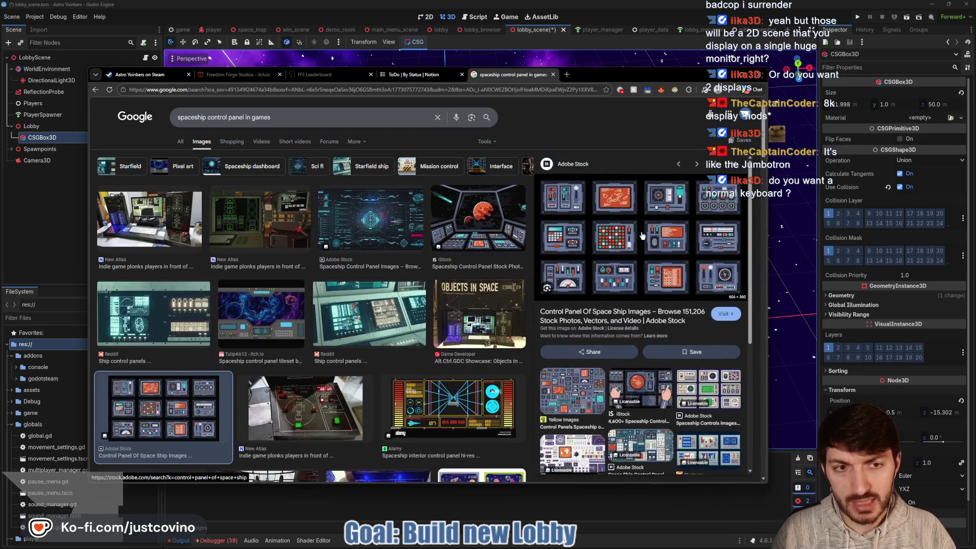
mouse_move(636, 250)
mouse_down()
mouse_move(588, 250)
mouse_move(625, 215)
mouse_move(637, 254)
mouse_up()
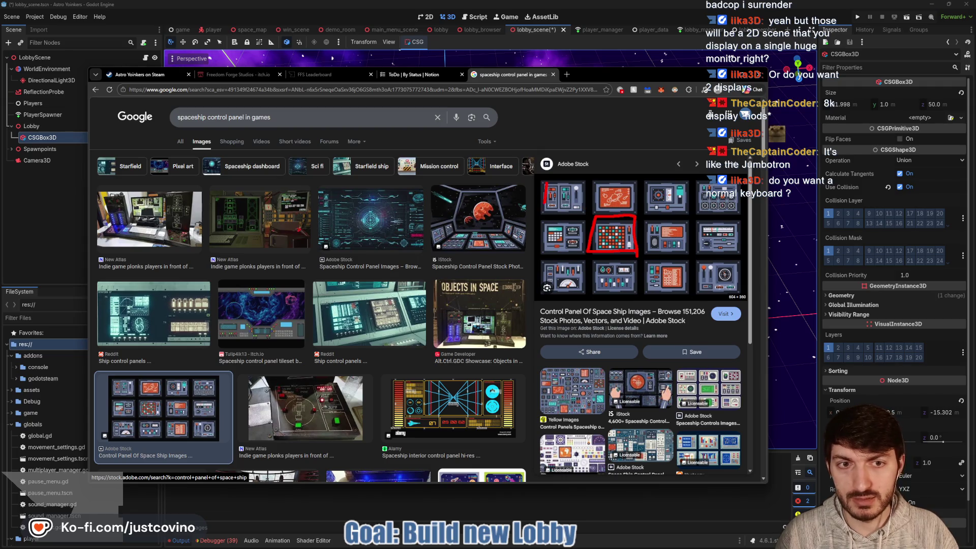
mouse_move(545, 204)
mouse_down()
mouse_move(582, 176)
mouse_move(527, 181)
mouse_up()
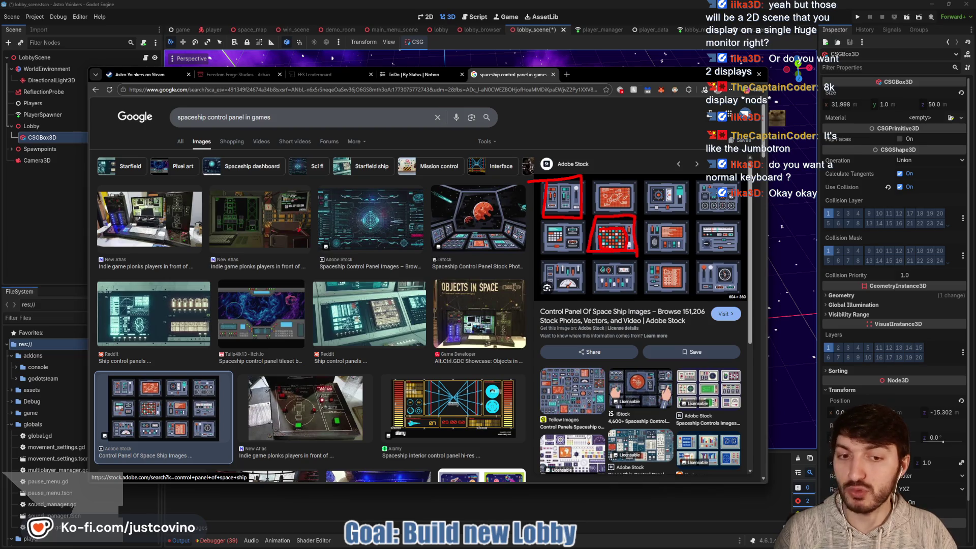
key(Escape)
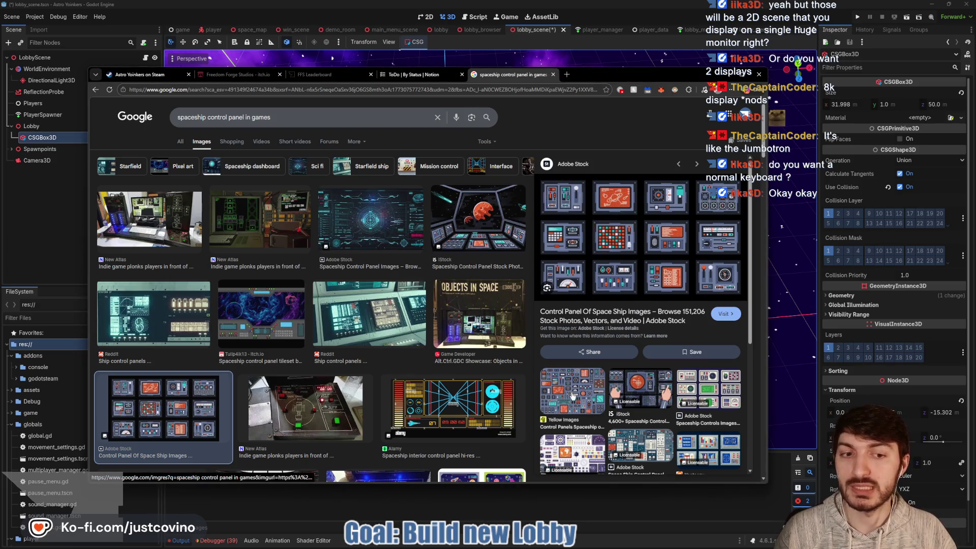
click(573, 396)
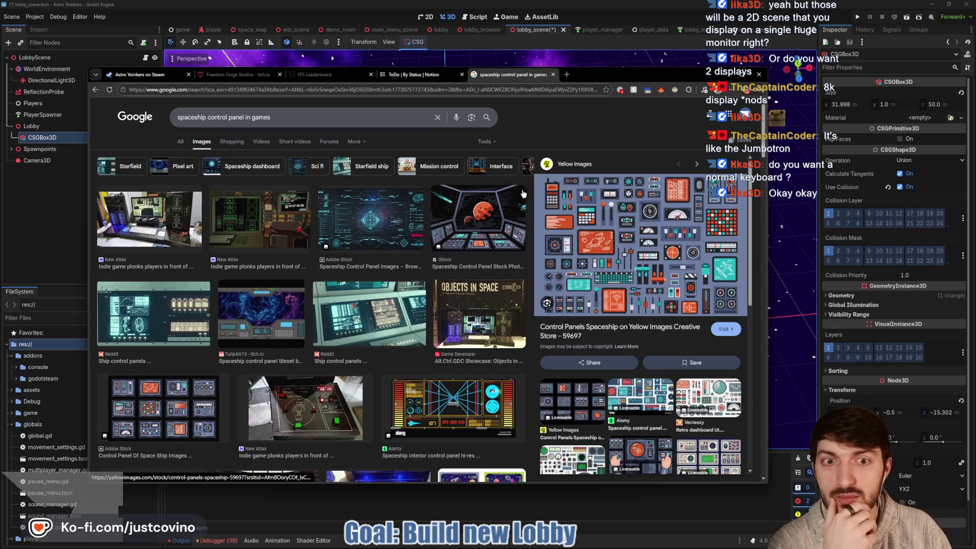
click(553, 74)
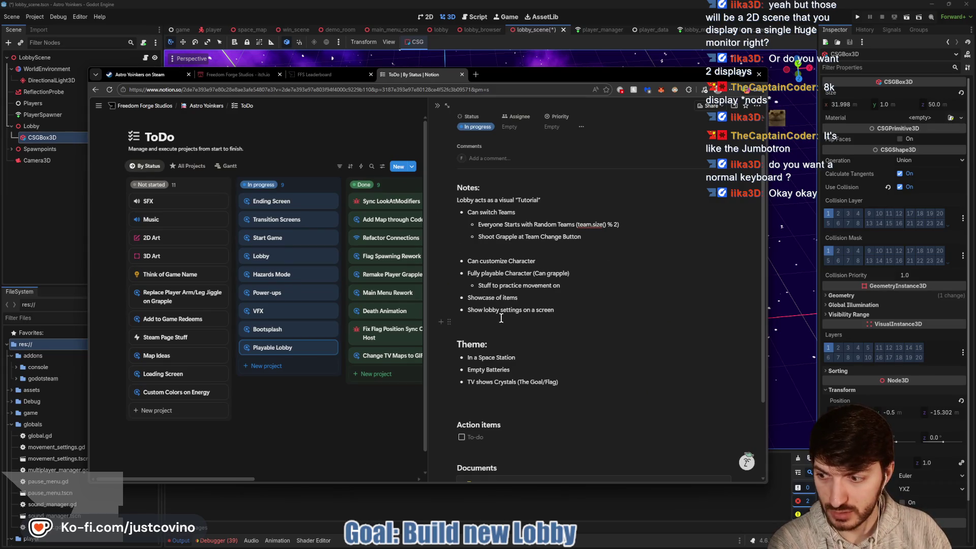
Step: Leave the Notion ToDo board and return to the Godot editor
key(alt+Tab)
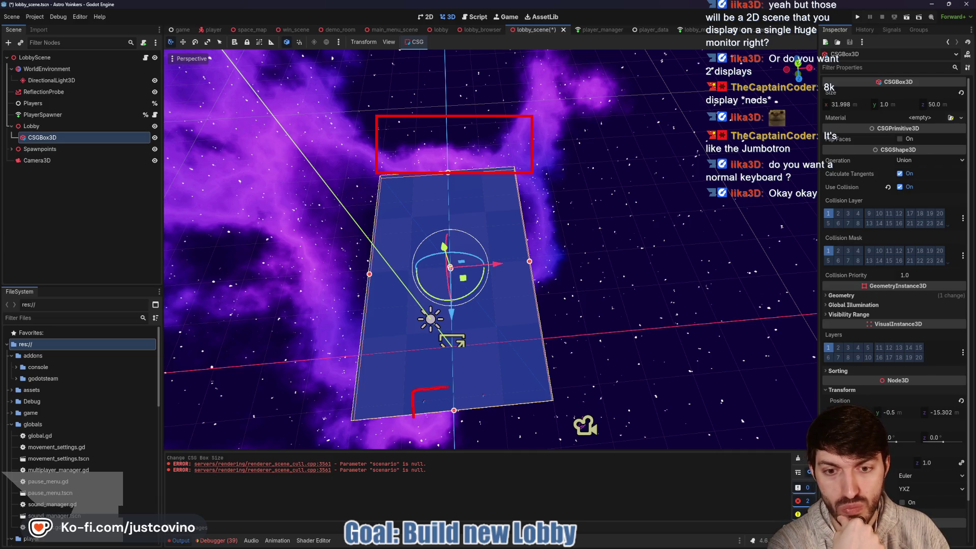
Step: Draw red bracket marks below the floor box and beside its right edge
drag(496, 387, 497, 407)
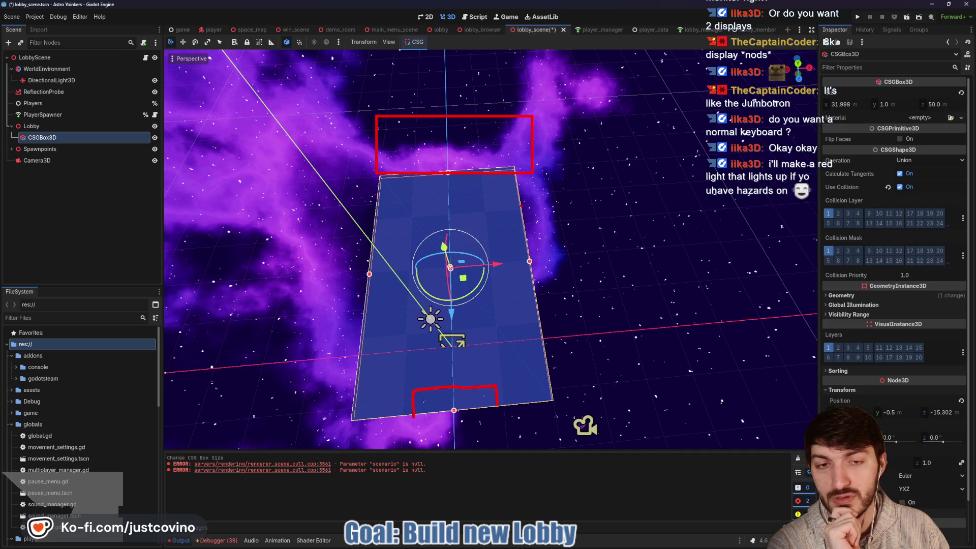
mouse_move(521, 205)
mouse_down()
mouse_move(535, 217)
mouse_move(526, 227)
mouse_up()
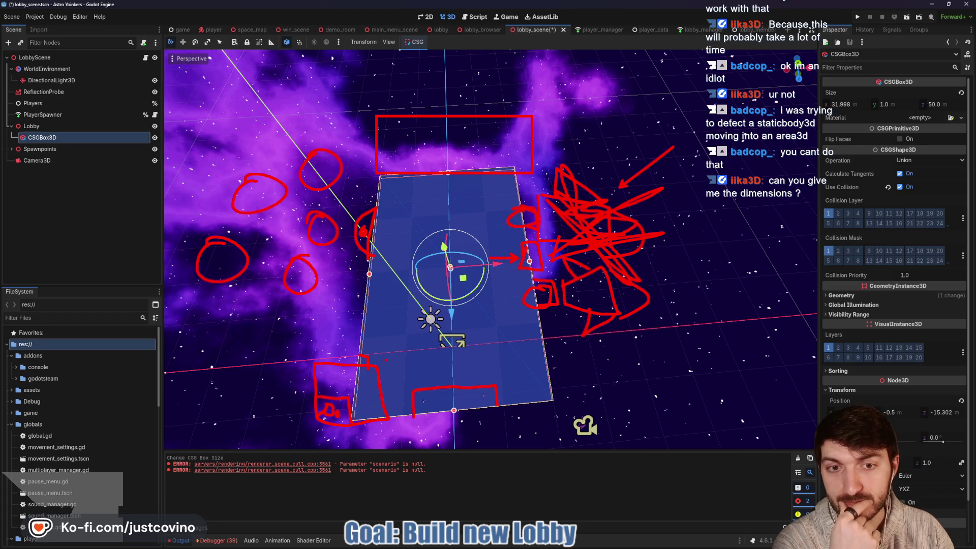
Step: Wipe all red sketch annotations from the viewport
key(Escape)
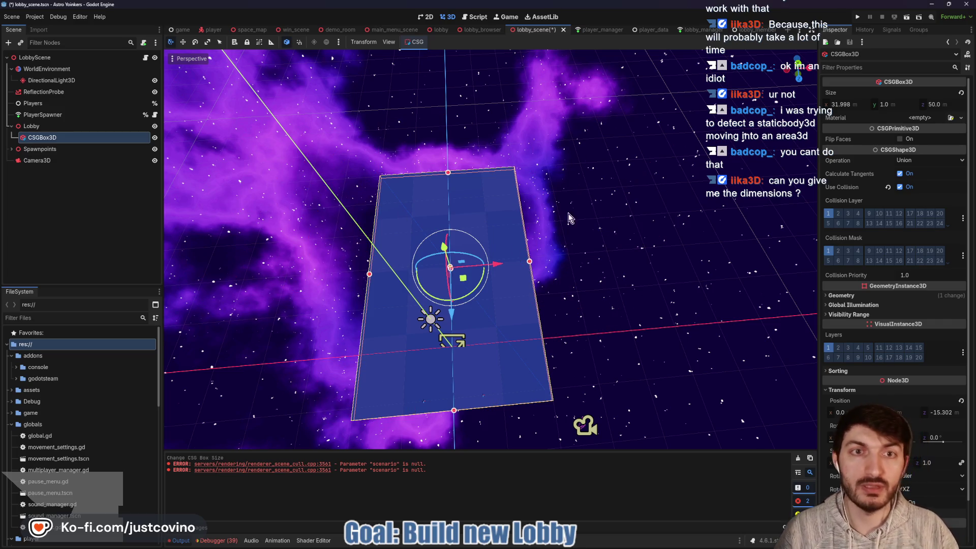
Step: Run the project to open the Astro Yoinkers debug windows at the main menu
click(858, 17)
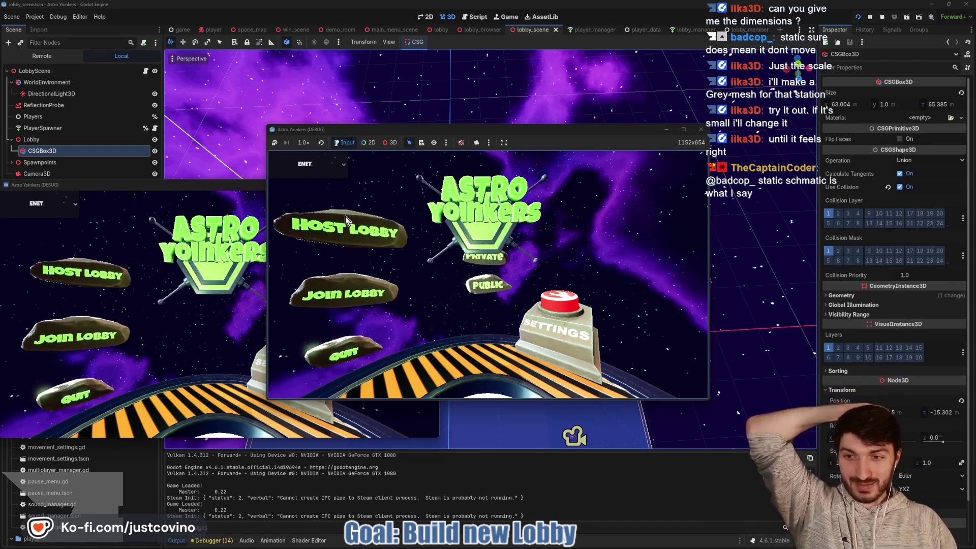
Step: Host a private lobby and run the astronaut forward and left across the grey floor
click(345, 215)
click(454, 227)
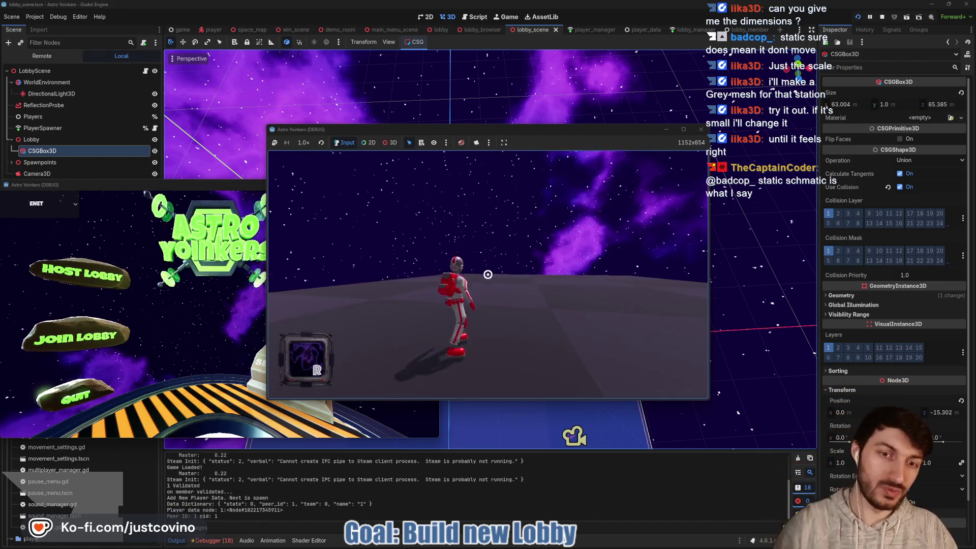
key(w)
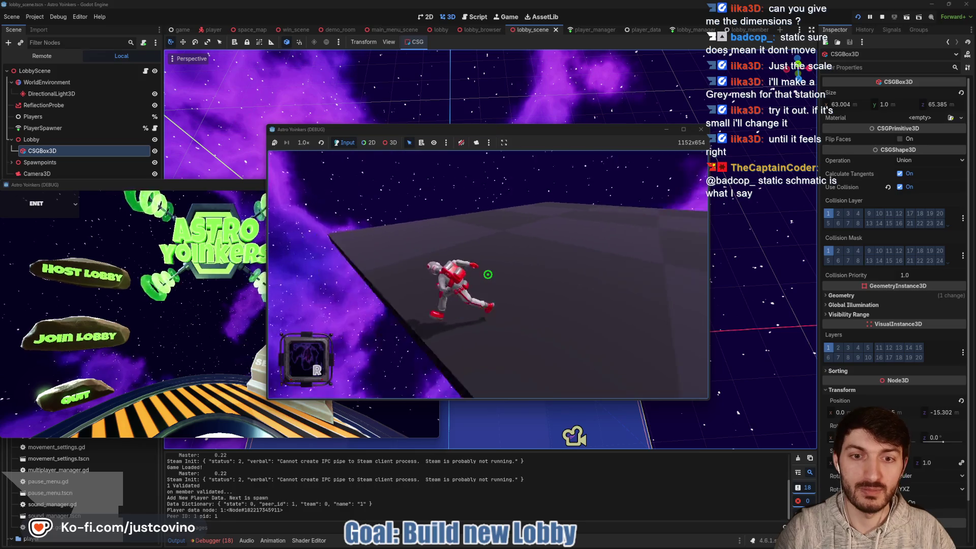
key(a)
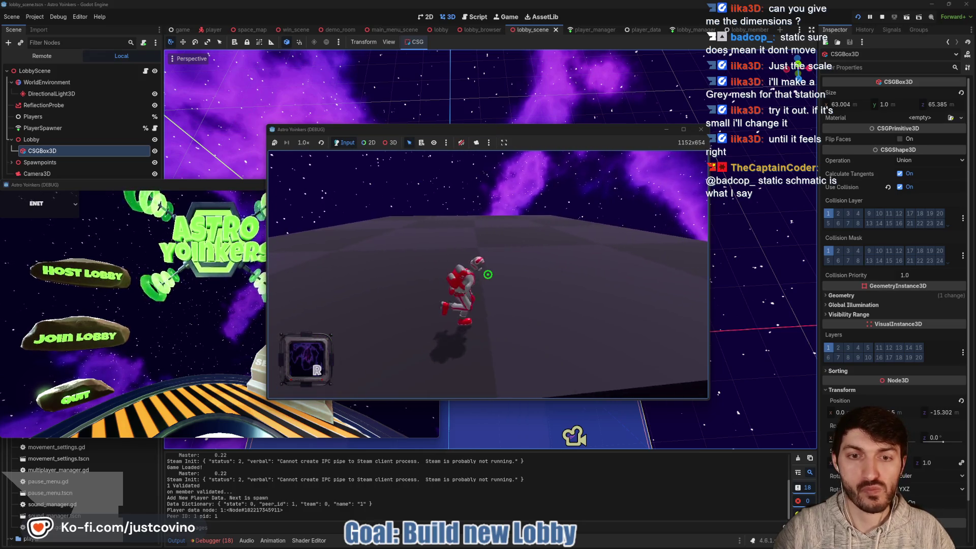
key(w)
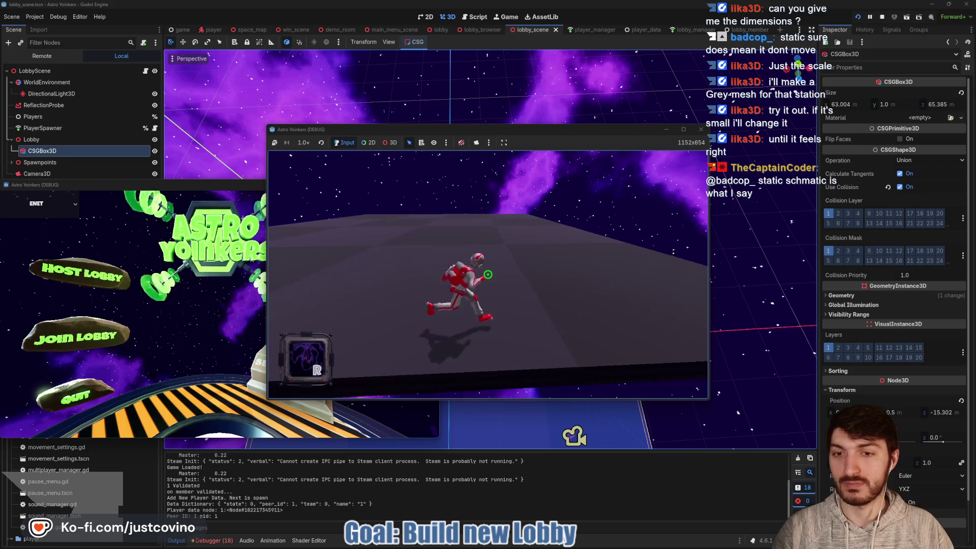
key(w)
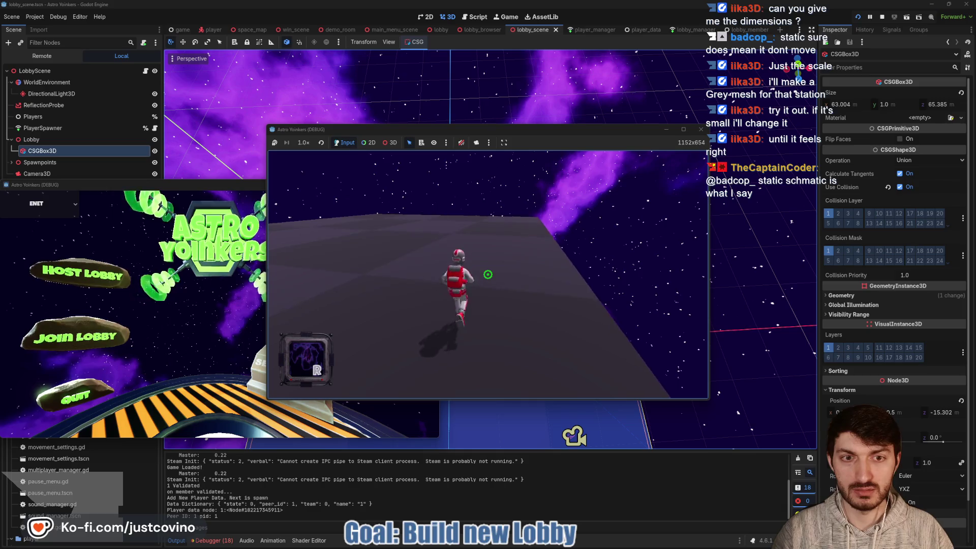
key(a)
key(w)
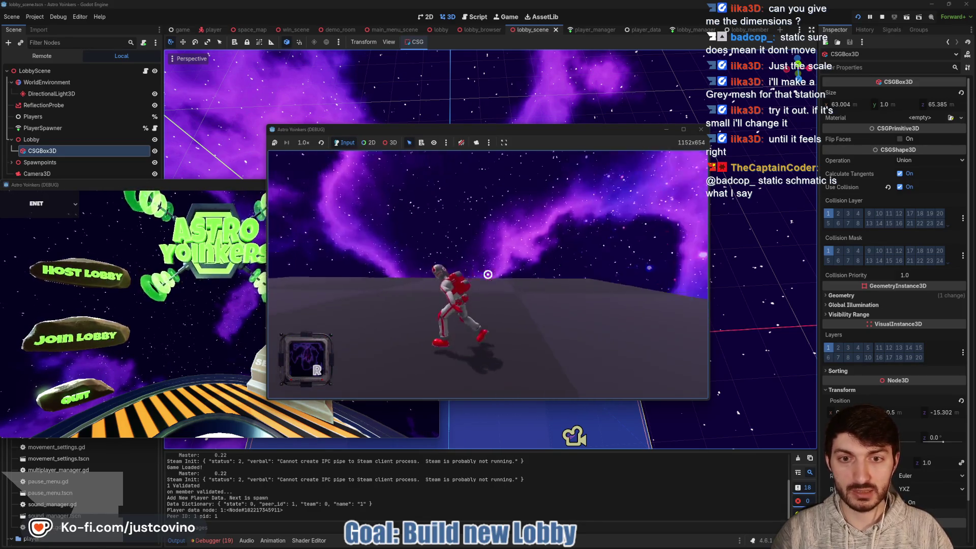
key(w)
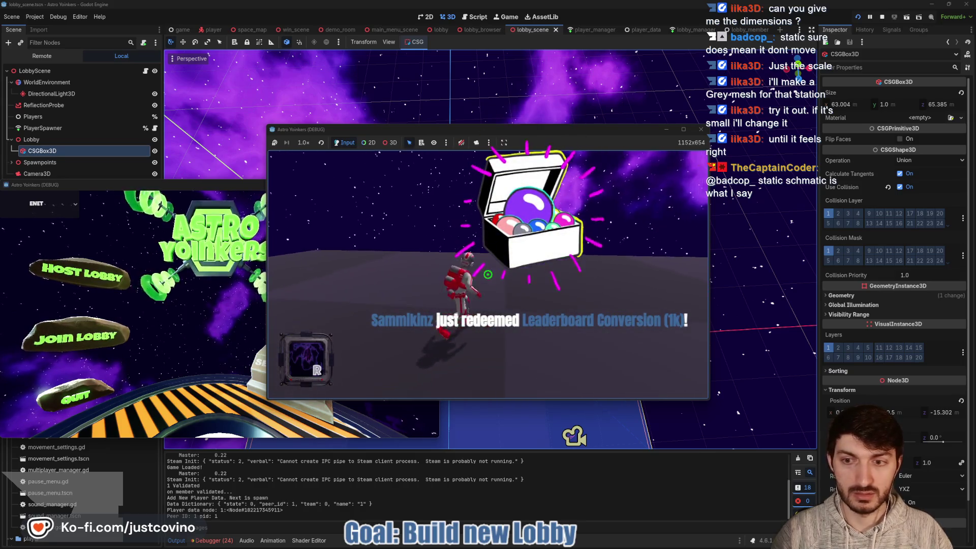
Step: Stop the running game with F8
key(F8)
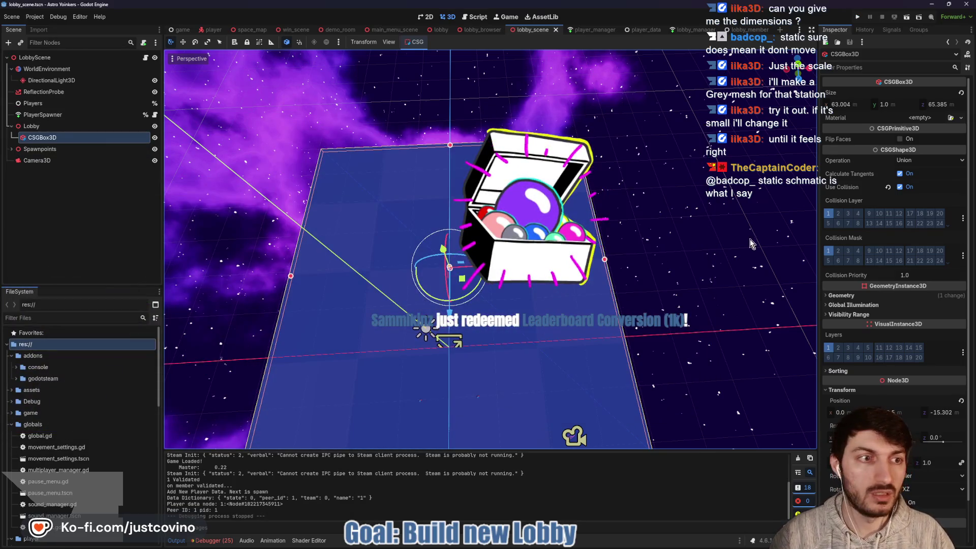
scroll(853, 401, down, 2)
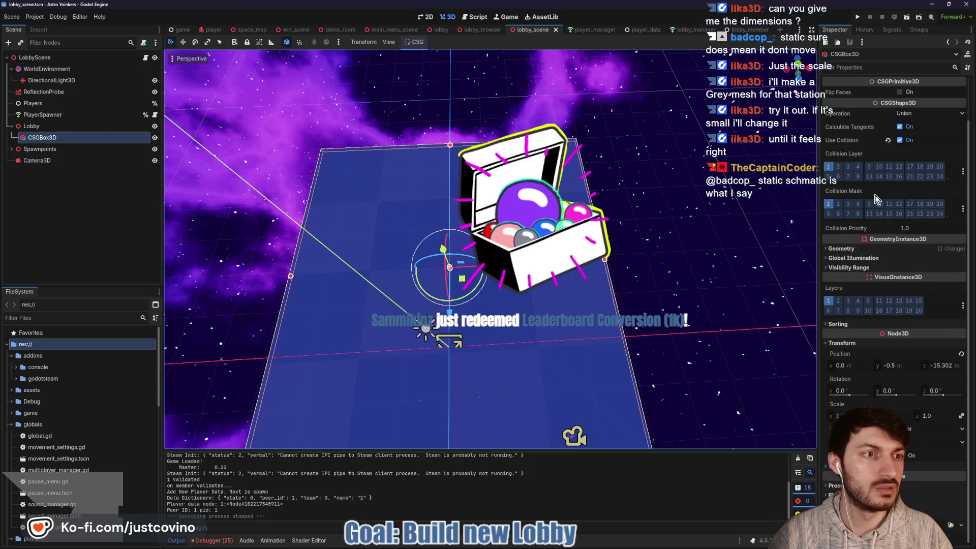
scroll(890, 191, up, 2)
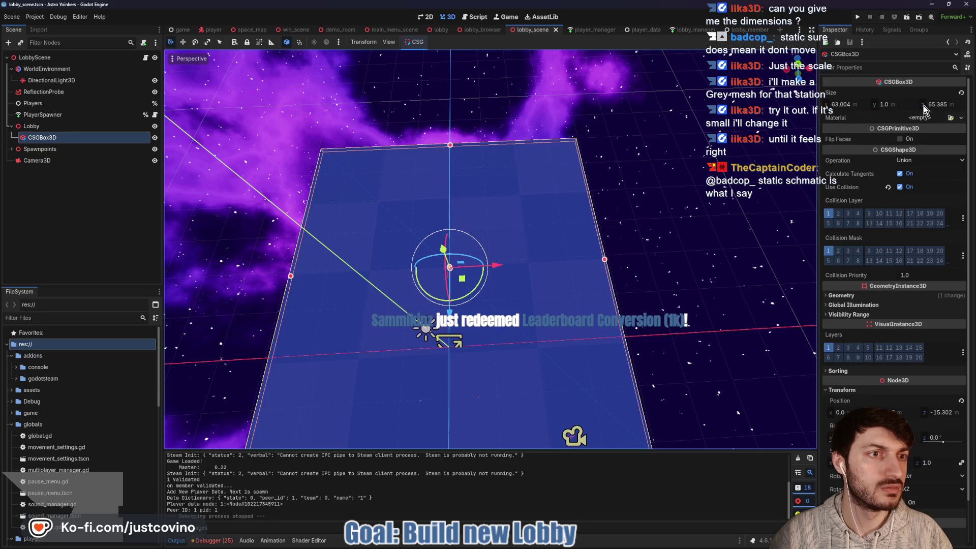
Step: Set the CSGBox3D floor size to 60 on x and 65 on z
click(854, 105)
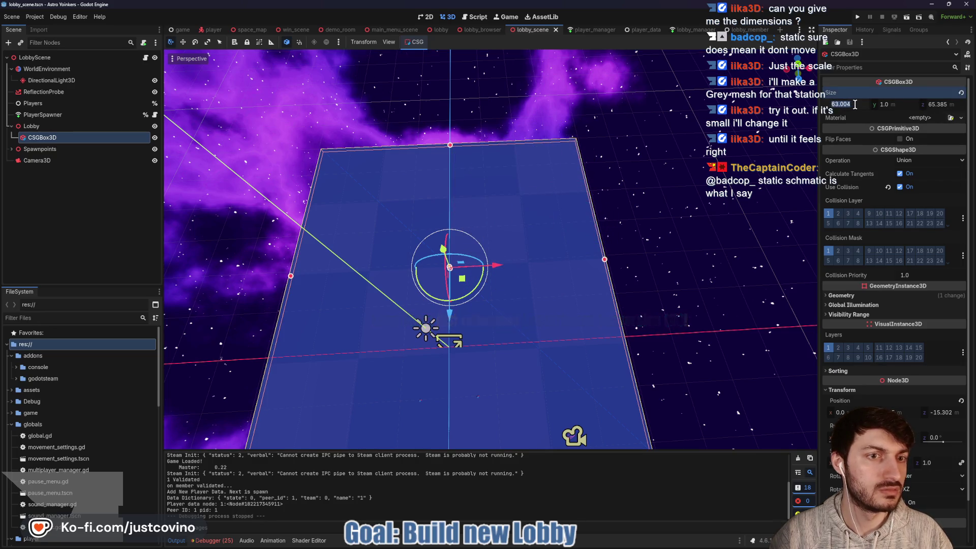
text(60)
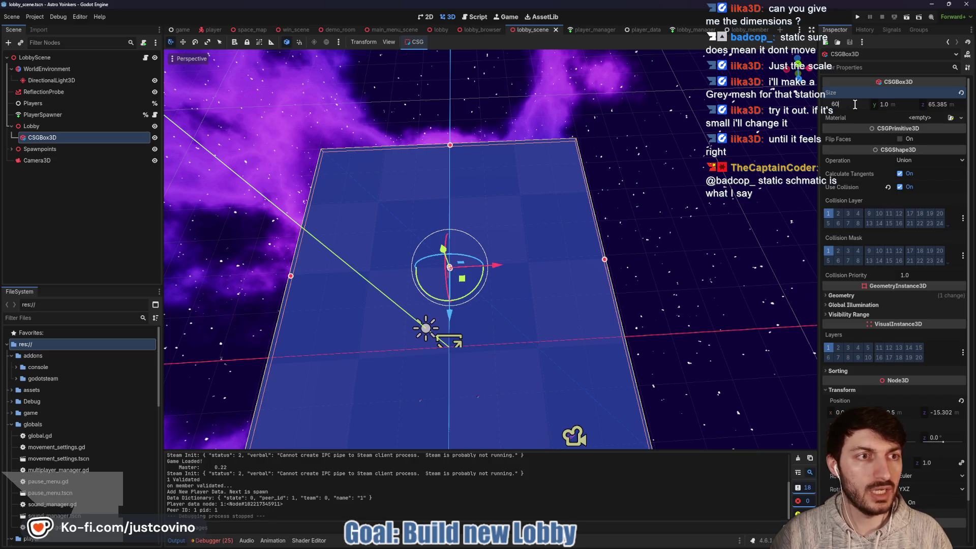
key(Tab)
key(Tab)
text(65)
key(Return)
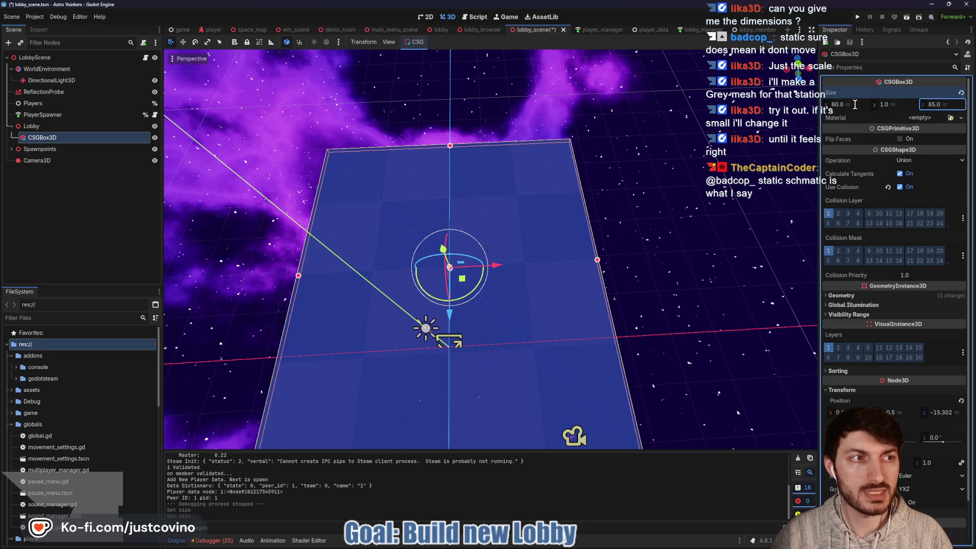
scroll(535, 258, down, 5)
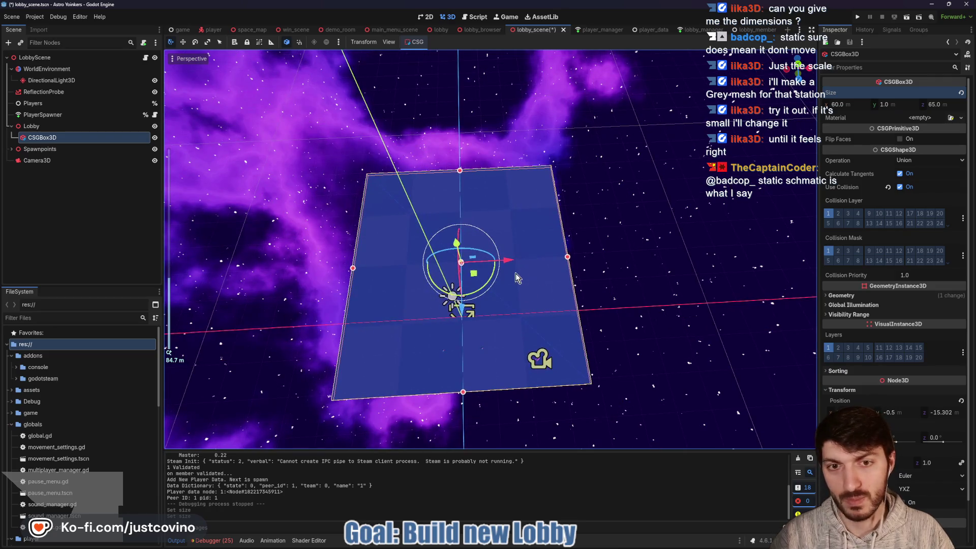
Step: Draw red lines across the floor's width and depth, labelled 60 and 65m
click(353, 268)
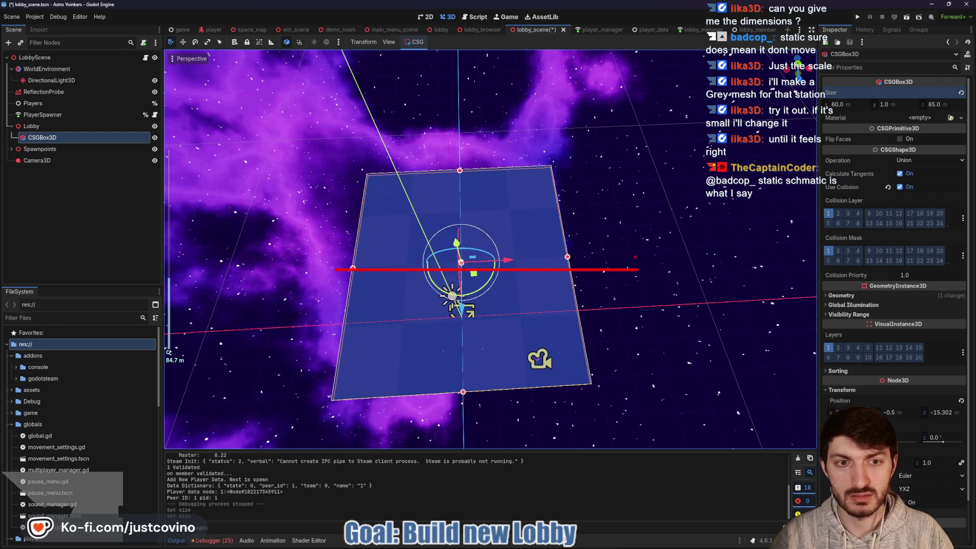
mouse_move(610, 239)
mouse_down()
mouse_move(593, 256)
mouse_move(603, 260)
mouse_up()
drag(633, 246, 638, 268)
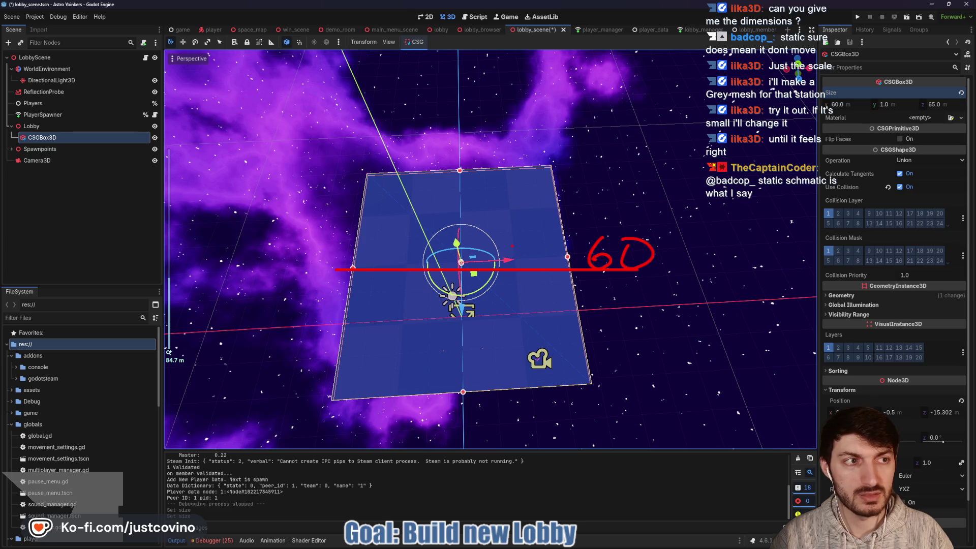
drag(461, 156, 461, 414)
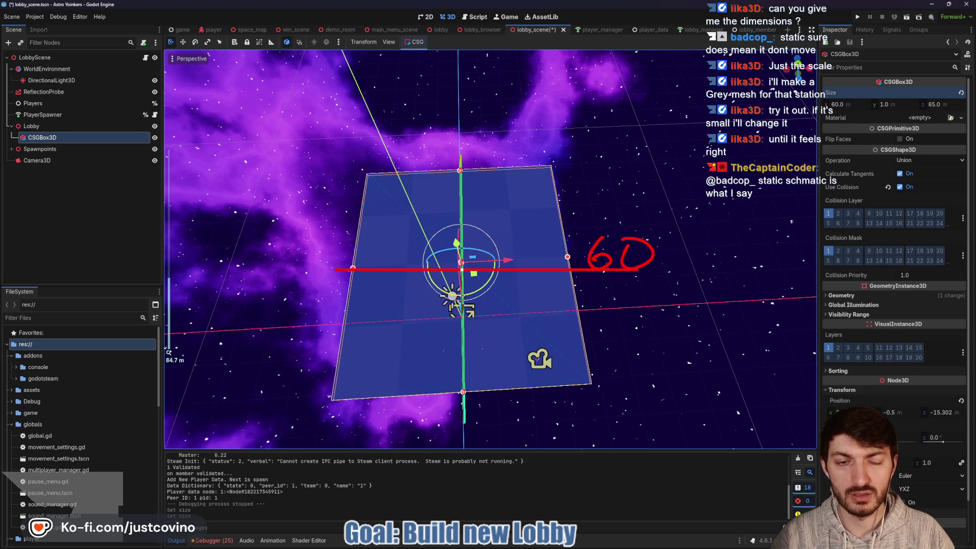
drag(480, 137, 476, 151)
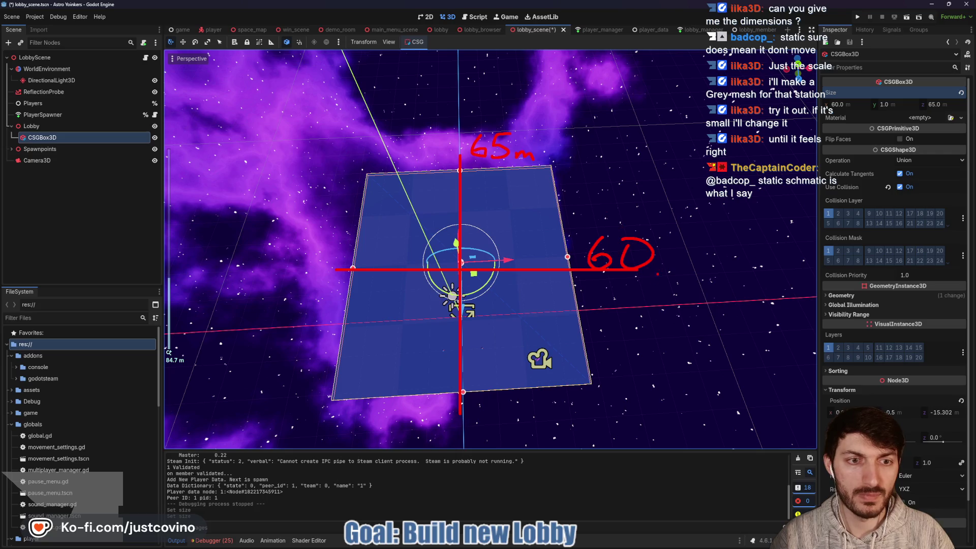
drag(664, 272, 675, 270)
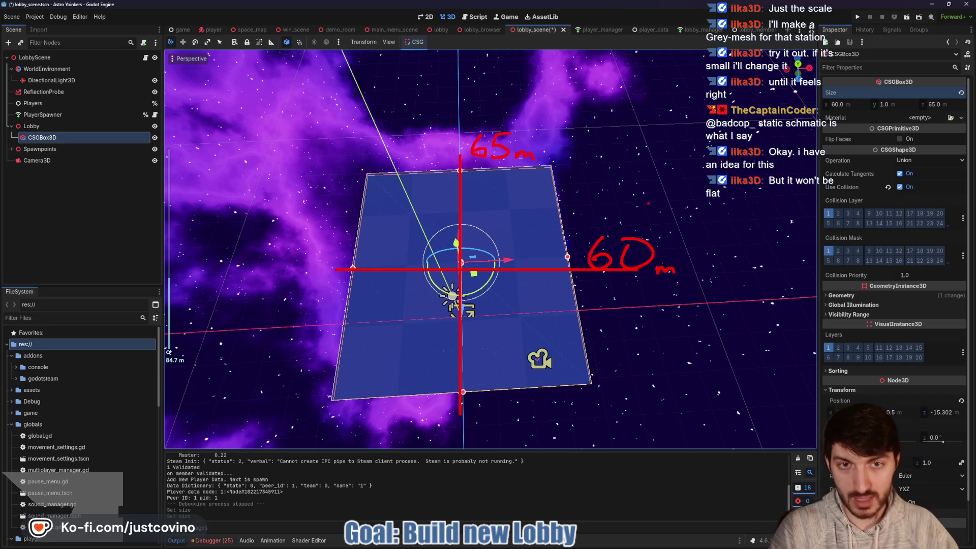
Step: Sketch red room outlines around the floor, then clear all annotations from the view
drag(416, 121, 441, 95)
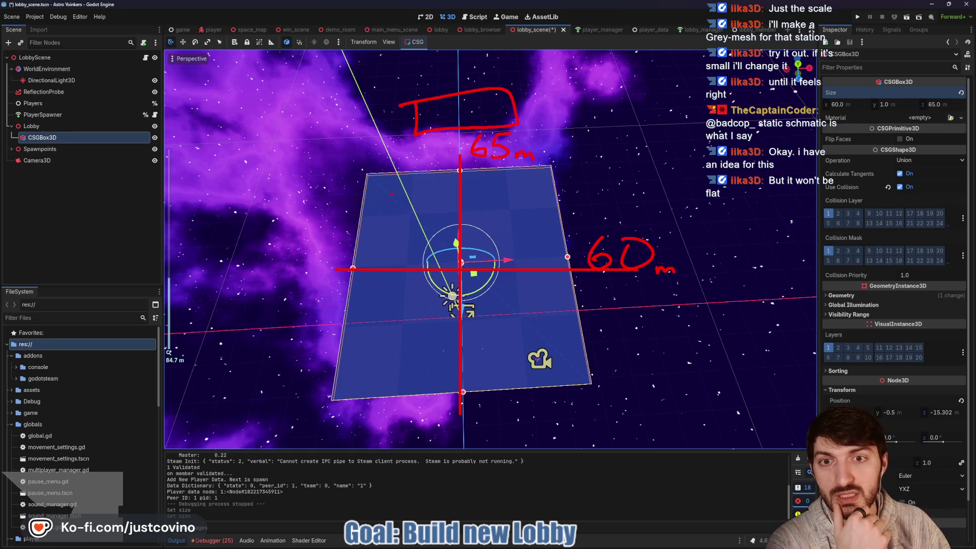
drag(559, 204, 582, 224)
drag(571, 279, 598, 307)
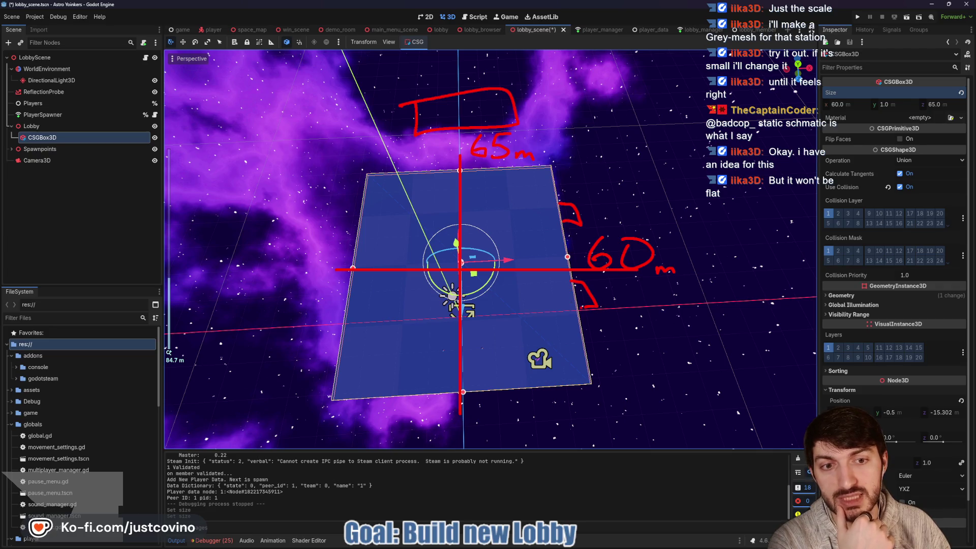
mouse_move(361, 339)
mouse_down()
mouse_move(264, 422)
mouse_move(279, 341)
mouse_move(304, 342)
mouse_up()
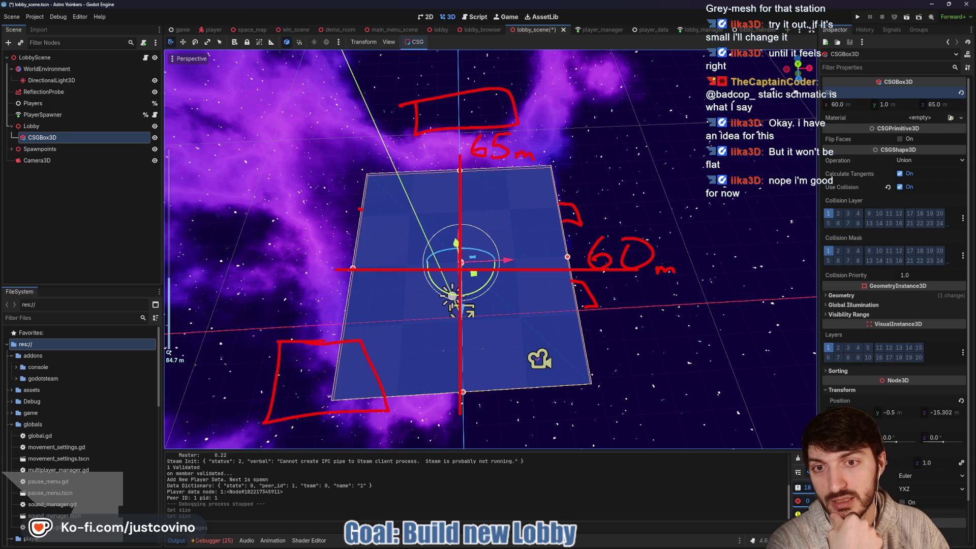
mouse_move(362, 206)
mouse_down()
mouse_move(308, 203)
mouse_move(307, 140)
mouse_move(191, 305)
mouse_up()
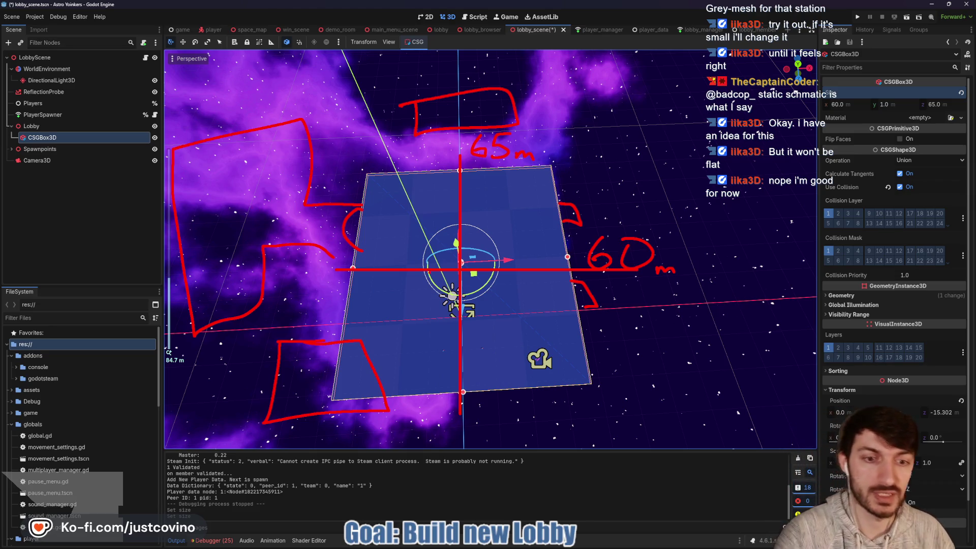
key(Escape)
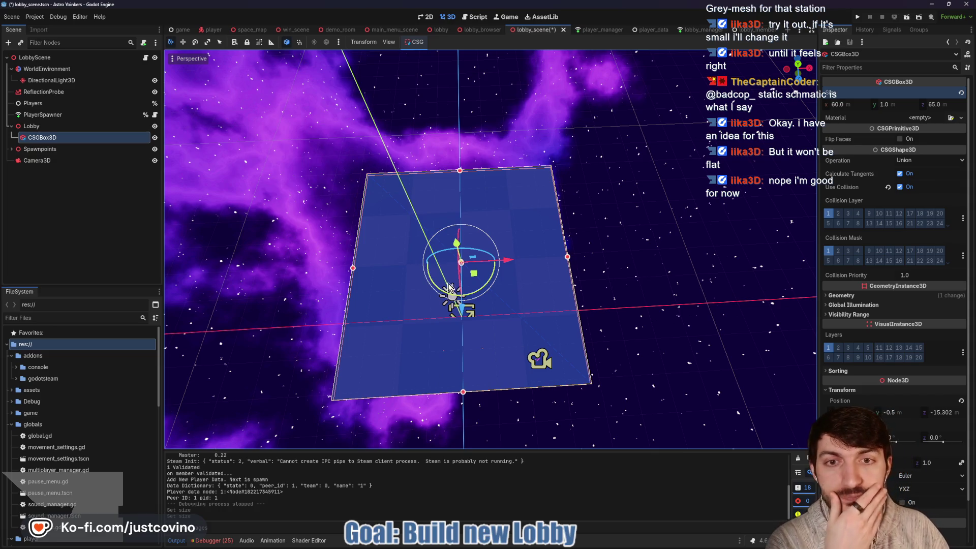
Step: Show the Notion Playable Lobby notes, highlight 'Showcase of items', and return to Godot
click(547, 545)
scroll(532, 306, up, 1)
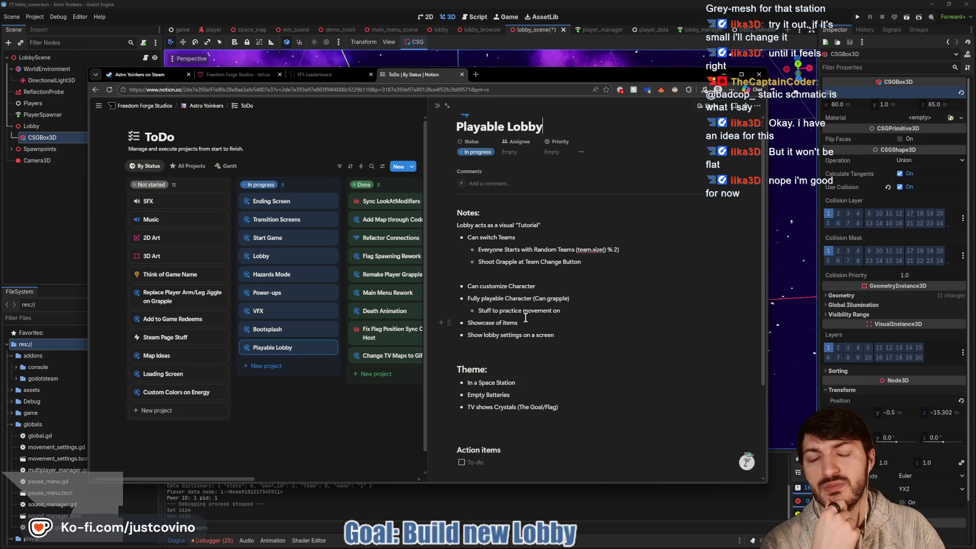
drag(530, 322, 460, 322)
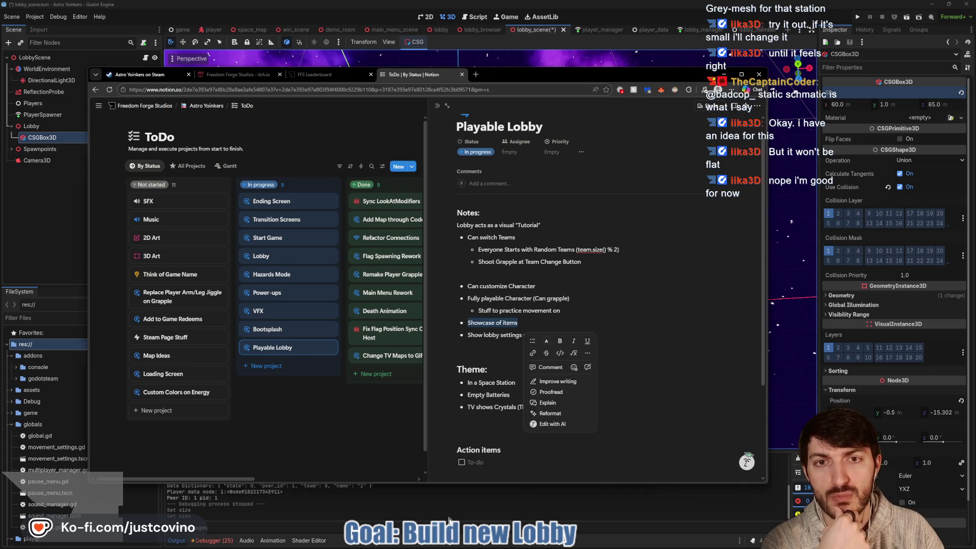
click(449, 521)
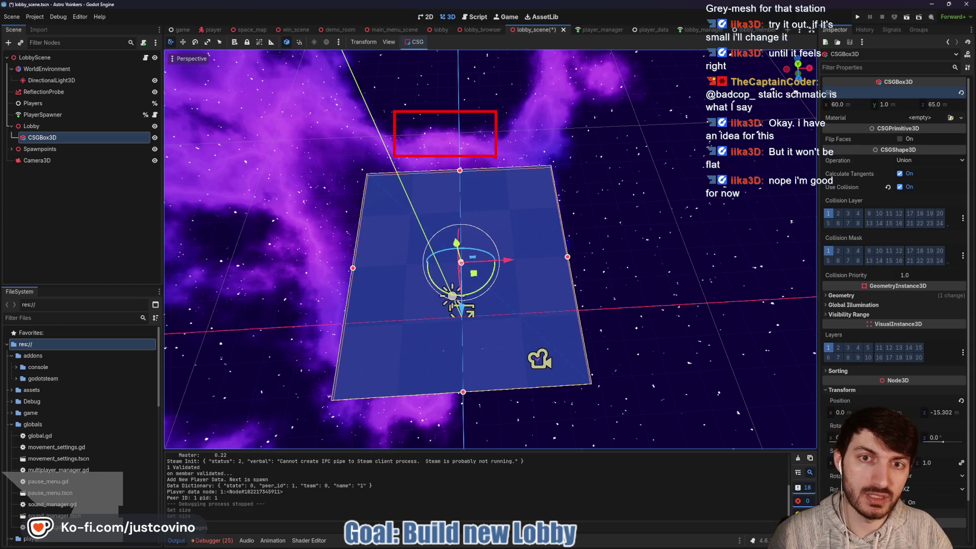
Step: Sketch small red marks along the floor's far edge
drag(441, 172, 468, 175)
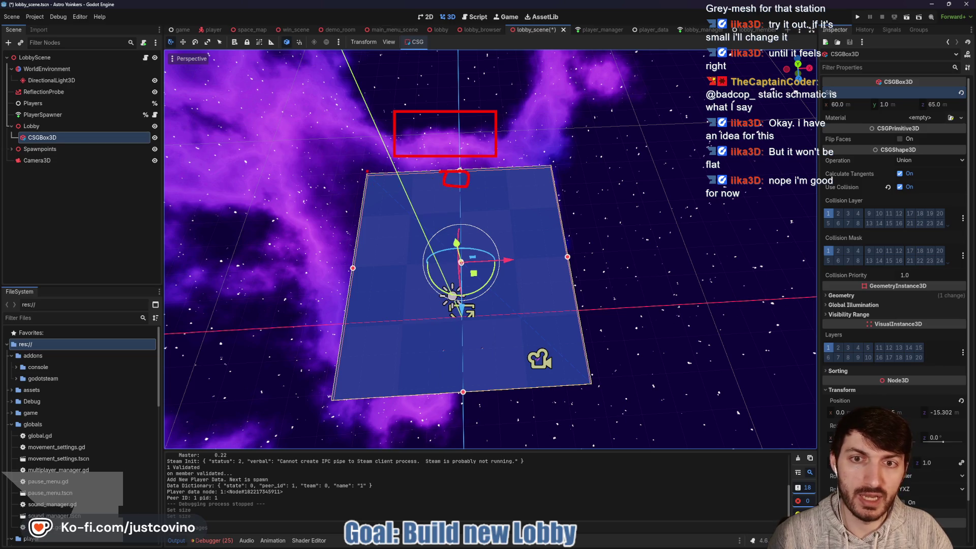
mouse_move(402, 167)
mouse_down()
mouse_move(409, 186)
mouse_move(434, 186)
mouse_up()
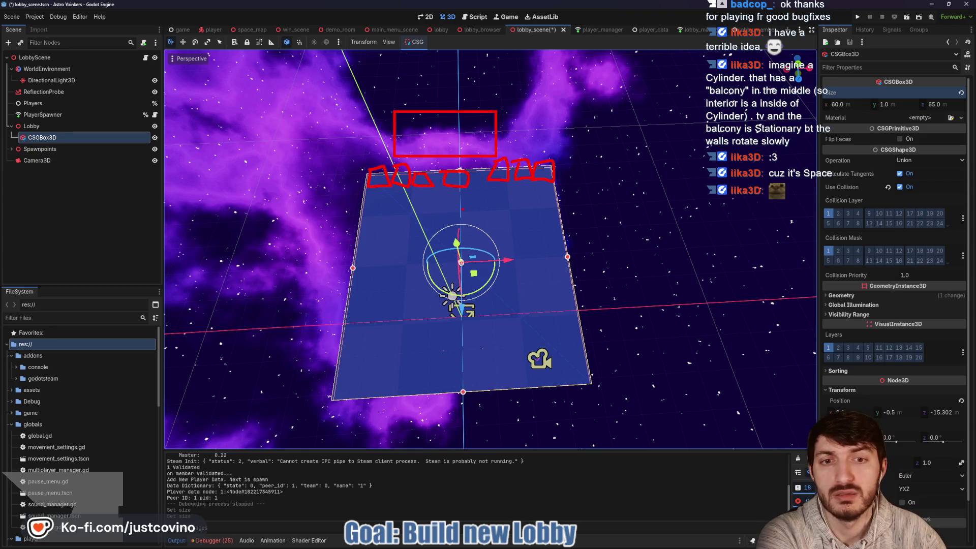
Step: Sketch a large area off the near-left corner and two marked areas right of the floor
mouse_move(309, 350)
mouse_down()
mouse_move(381, 426)
mouse_move(280, 418)
mouse_up()
drag(293, 341, 299, 413)
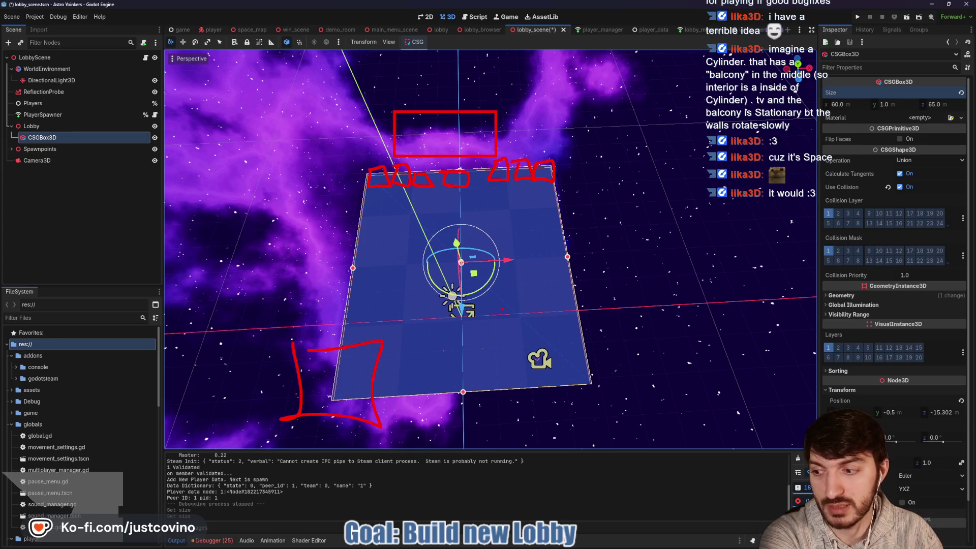
mouse_move(550, 229)
mouse_down()
mouse_move(633, 228)
mouse_move(551, 199)
mouse_up()
mouse_move(557, 277)
mouse_down()
mouse_move(565, 300)
mouse_move(539, 287)
mouse_up()
click(538, 203)
drag(538, 203, 548, 202)
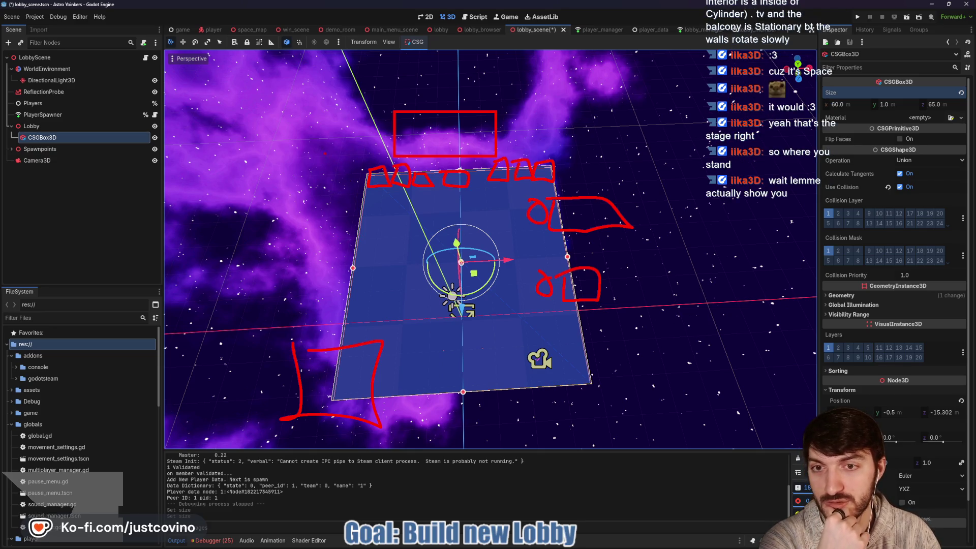
Step: Draw a large red ring around the floor with wall lines rising from it
mouse_move(270, 150)
mouse_down()
mouse_move(234, 417)
mouse_move(623, 483)
mouse_move(539, 43)
mouse_move(265, 139)
mouse_up()
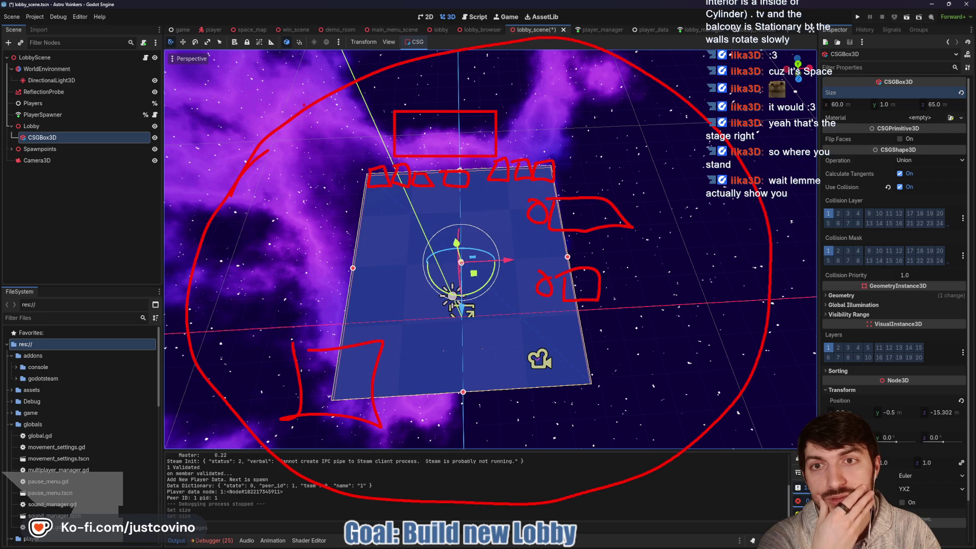
drag(304, 104, 281, 0)
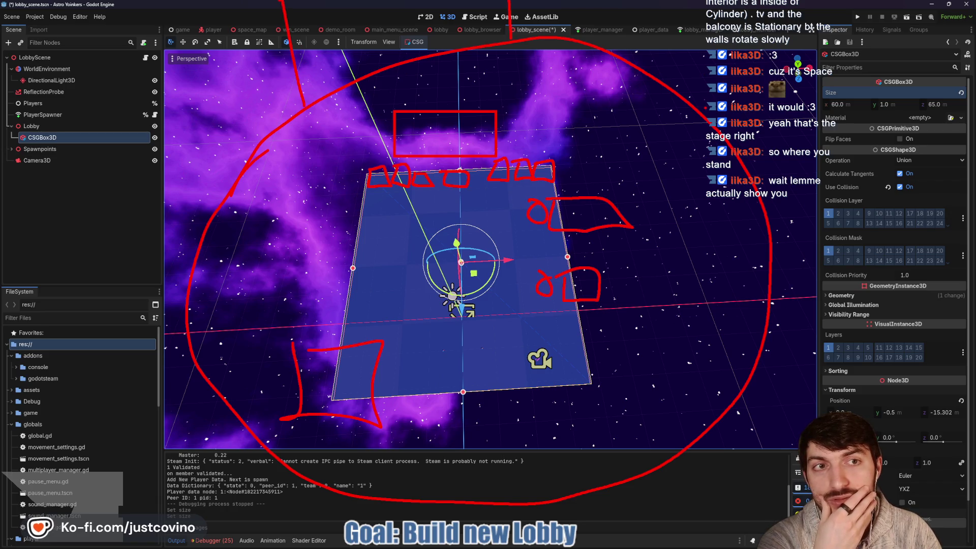
drag(709, 125, 692, 228)
drag(510, 46, 513, 160)
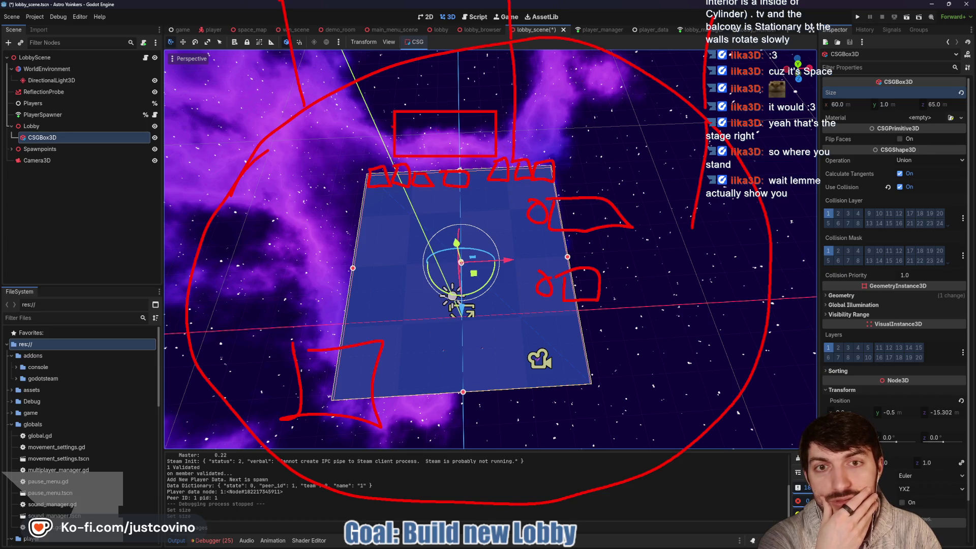
drag(305, 107, 340, 219)
drag(202, 278, 304, 288)
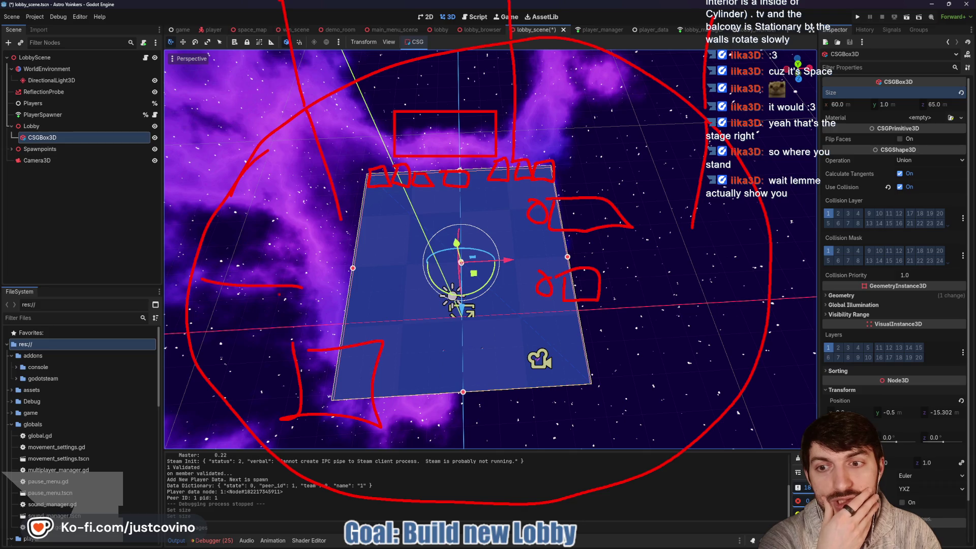
drag(289, 367, 239, 417)
Step: Add spoke strokes below the floor and an inner curved ring around it
drag(475, 404, 477, 501)
drag(639, 470, 647, 477)
drag(582, 413, 639, 470)
drag(631, 350, 731, 407)
drag(559, 148, 677, 290)
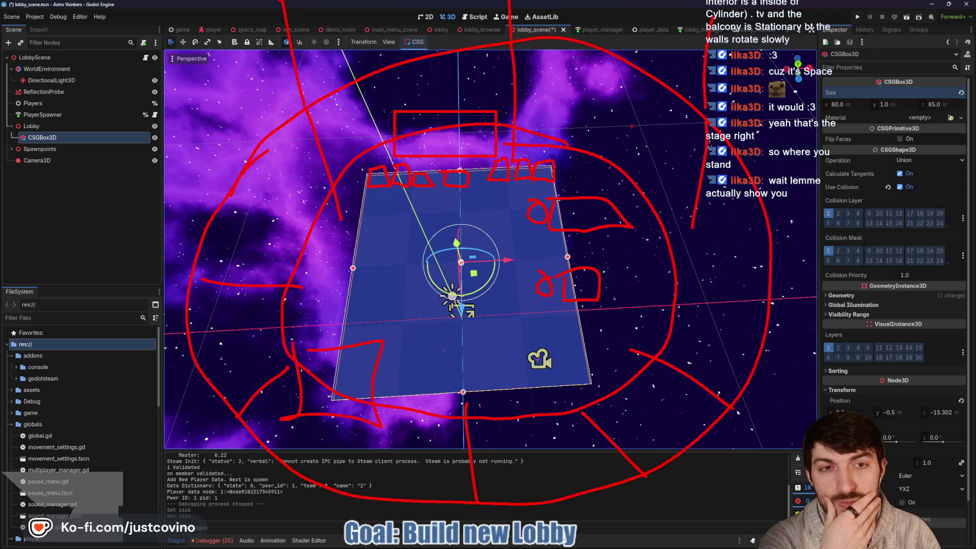
drag(630, 102, 654, 108)
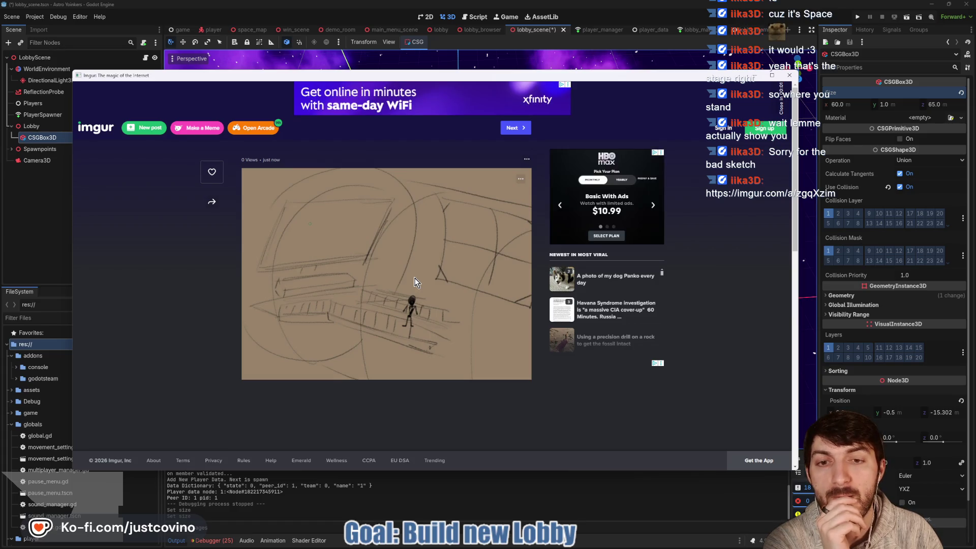
Step: Enlarge the station interior sketch image on the Imgur post
click(416, 271)
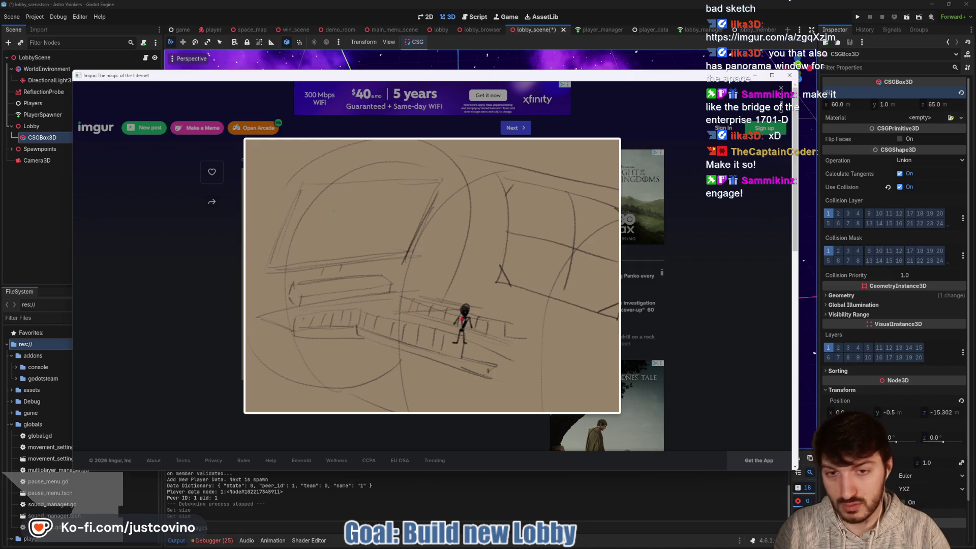
Step: Outline the balcony area on the Imgur sketch with red pen strokes
mouse_move(459, 375)
mouse_down()
mouse_move(280, 333)
mouse_move(280, 173)
mouse_move(460, 200)
mouse_move(513, 318)
mouse_move(419, 381)
mouse_up()
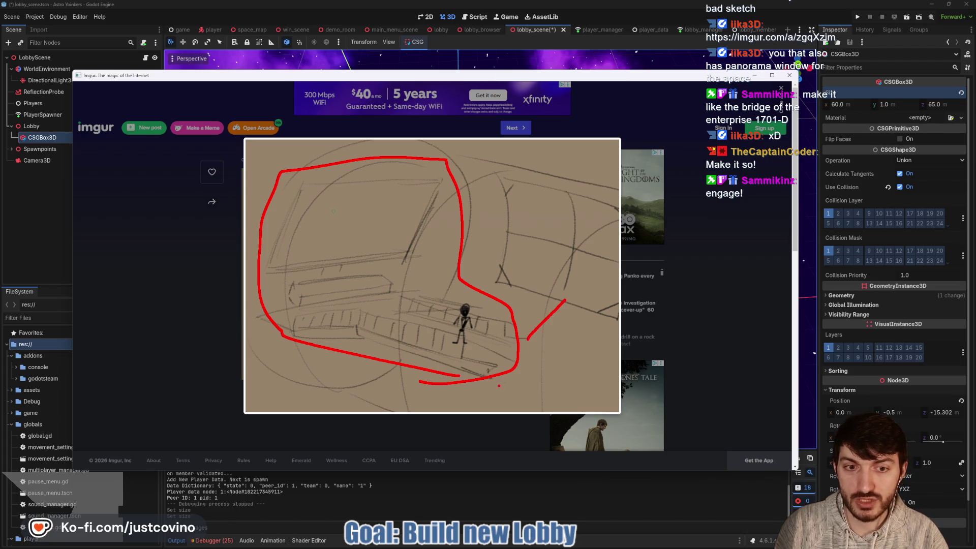
drag(493, 376, 431, 454)
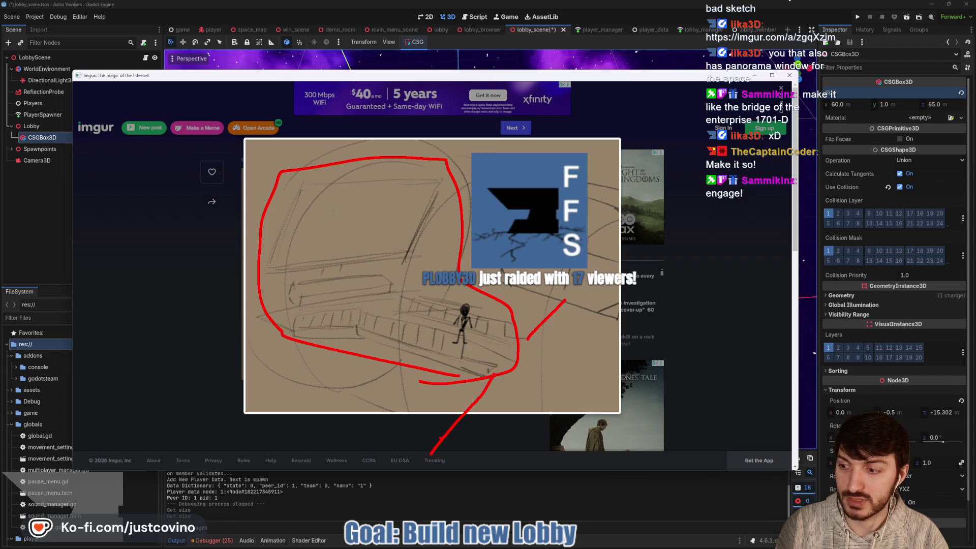
mouse_move(431, 454)
mouse_down()
mouse_move(628, 511)
mouse_move(712, 320)
mouse_move(559, 294)
mouse_up()
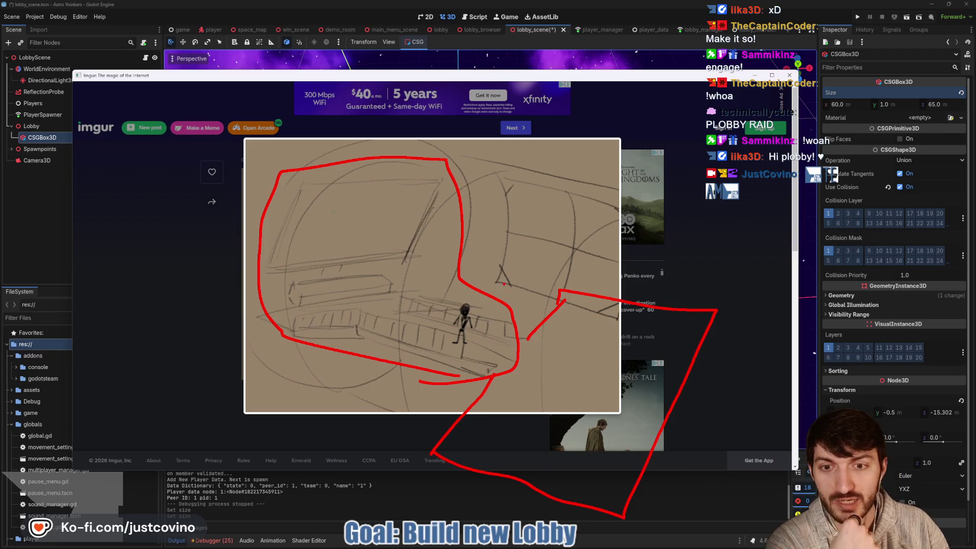
Step: Erase the marks, close the Imgur image and switch back to the Notion notes
key(e)
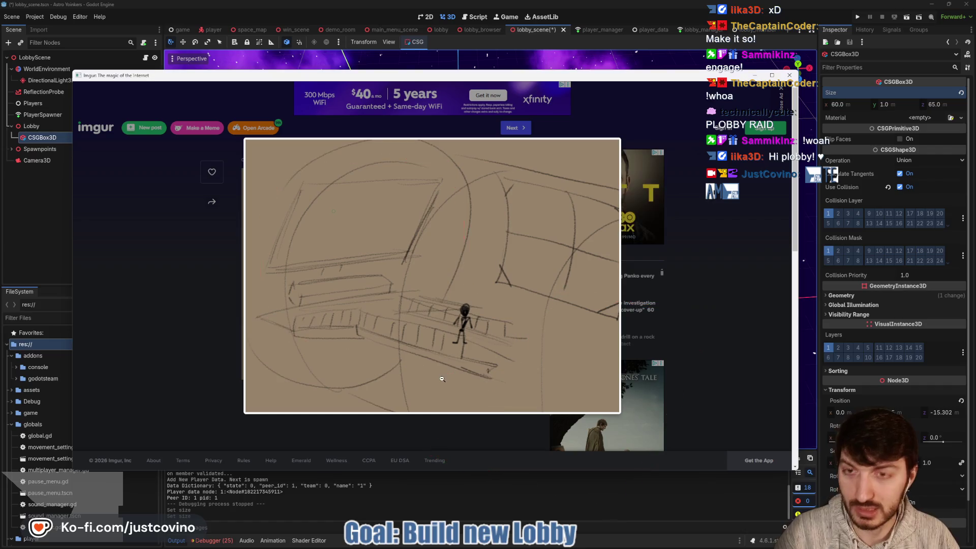
key(Escape)
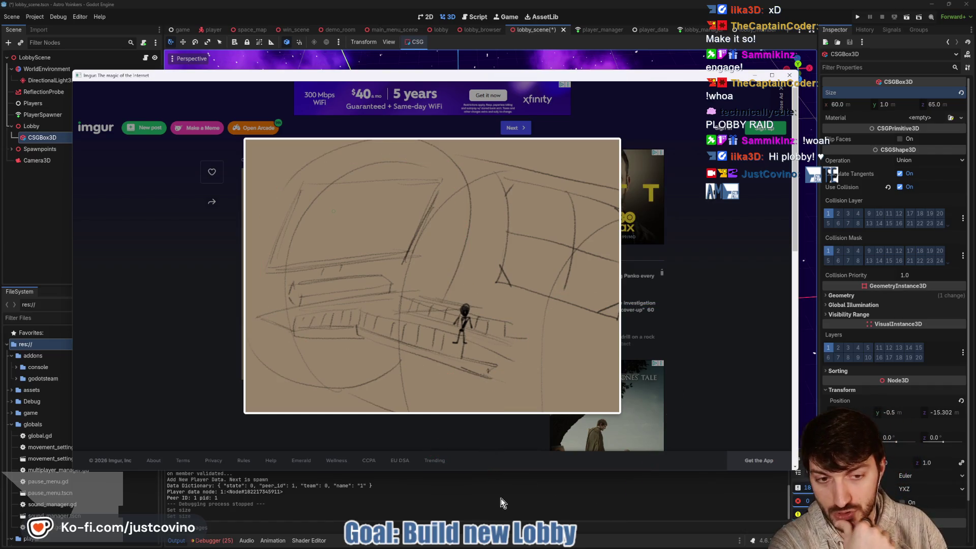
key(ctrl+w)
key(alt+Tab)
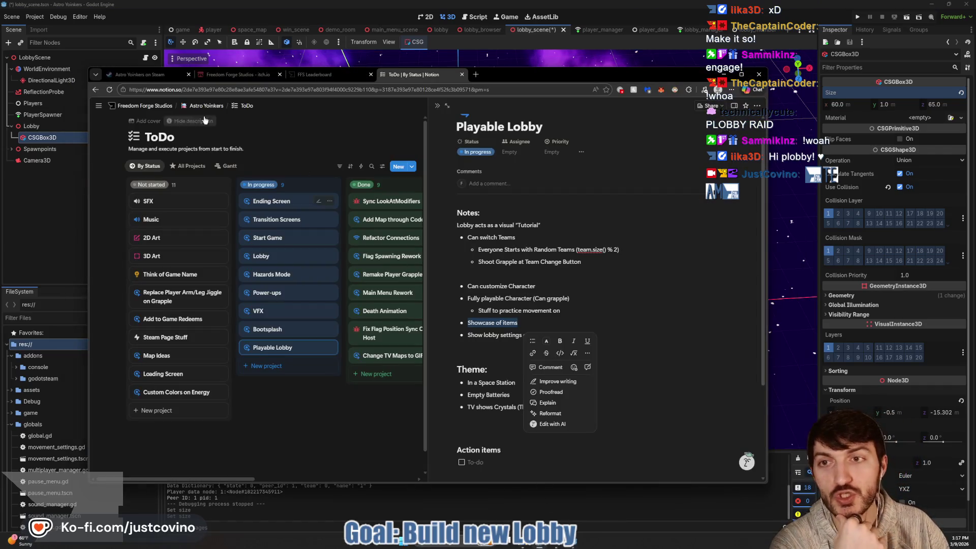
Step: Browse the Astro Yoinkers Steam screenshots, settling on the asteroid screenshot
key(ctrl+Tab)
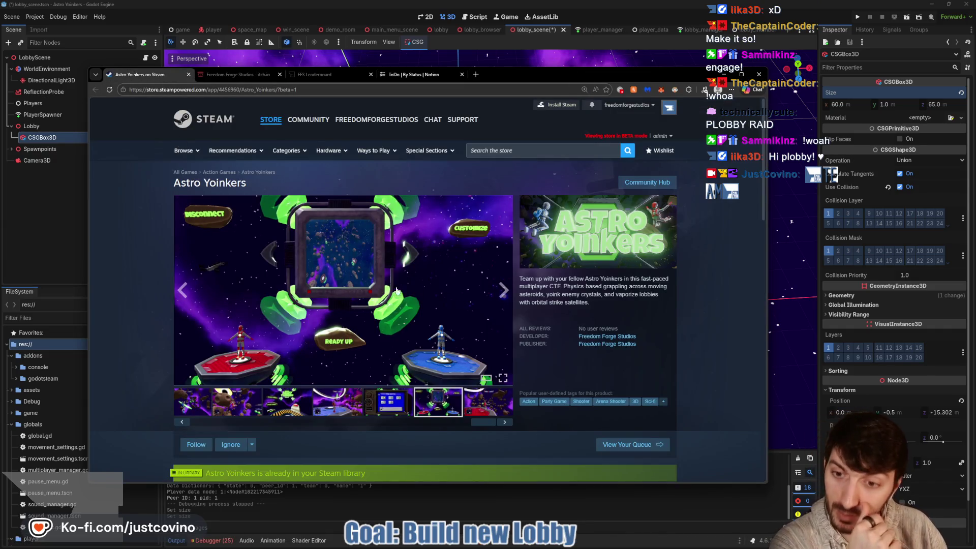
click(300, 399)
click(237, 402)
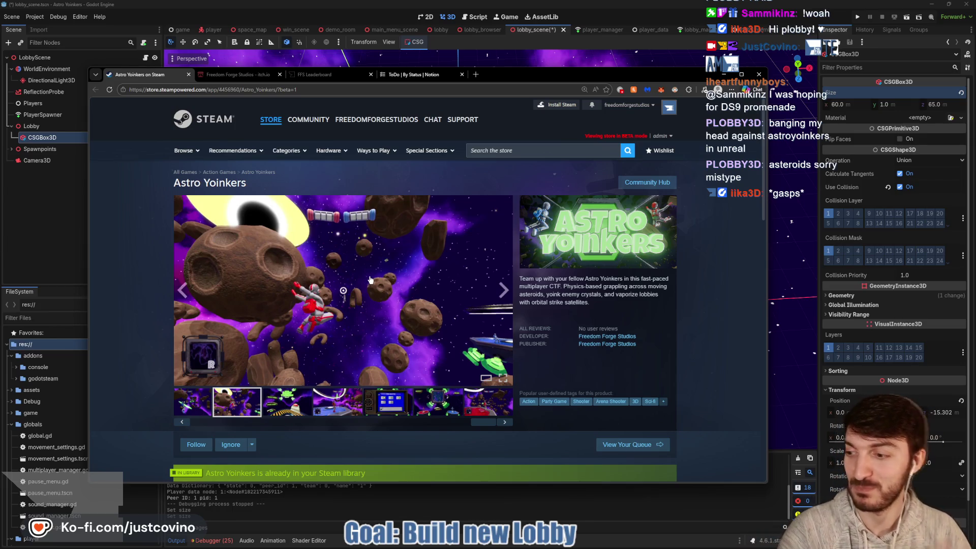
click(302, 407)
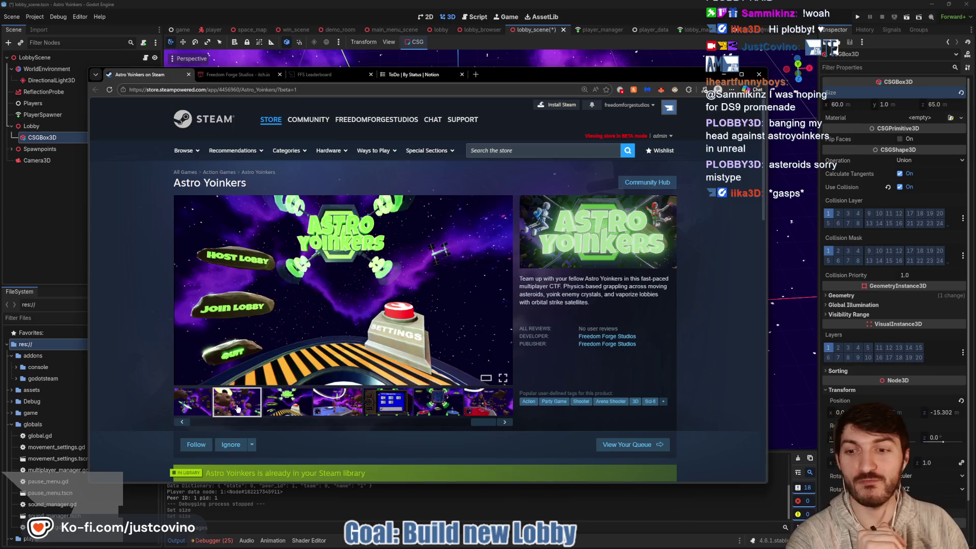
click(236, 409)
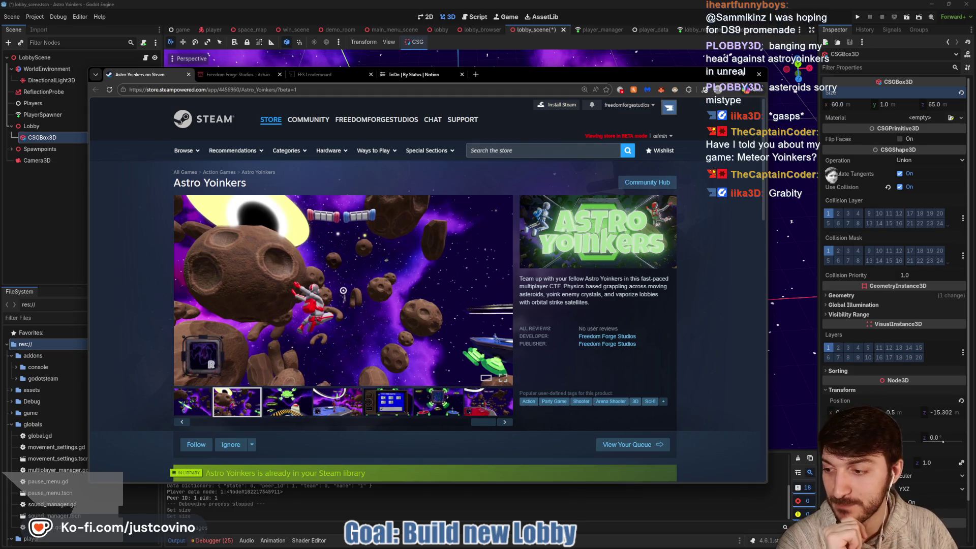
Step: Compare the asteroid screenshot with the lobby pencil sketch, then bring Godot's lobby scene forward
key(alt+Tab)
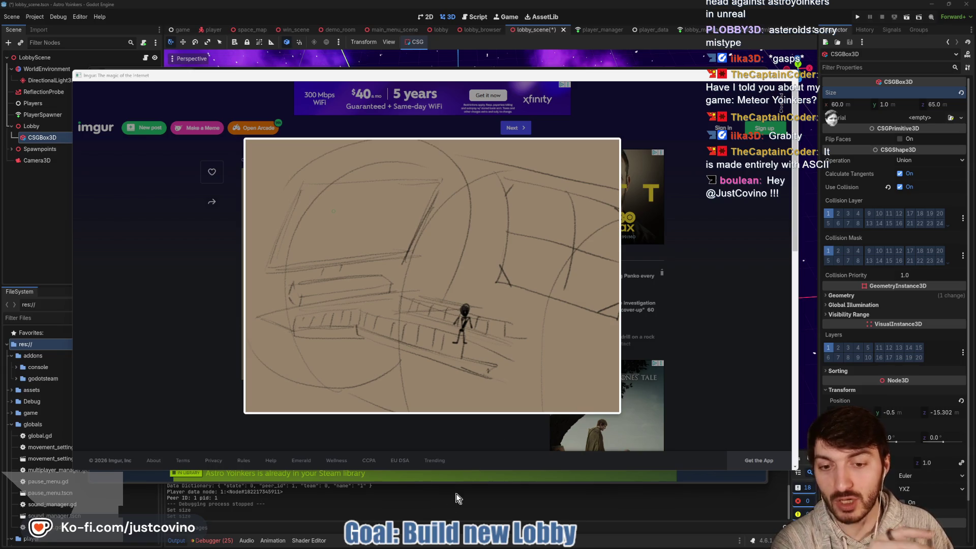
click(138, 478)
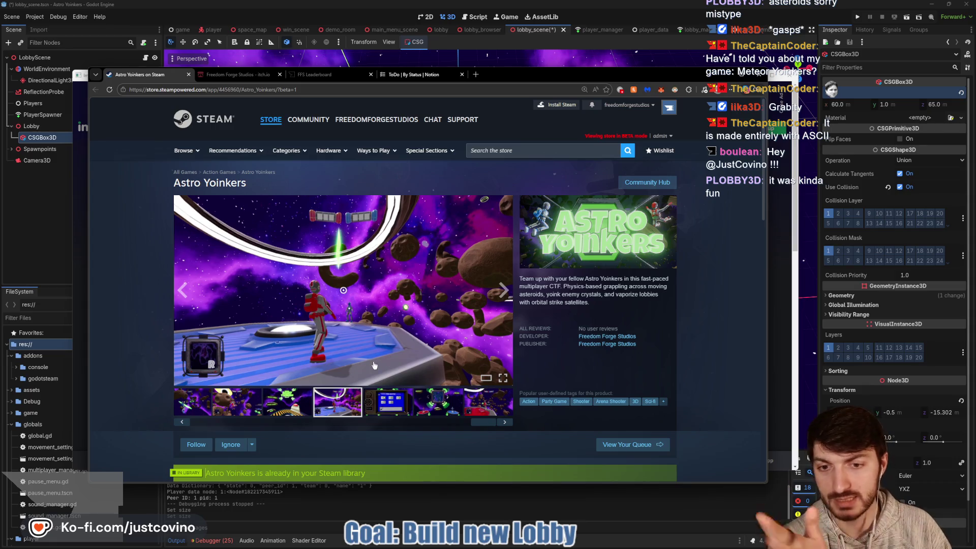
click(245, 406)
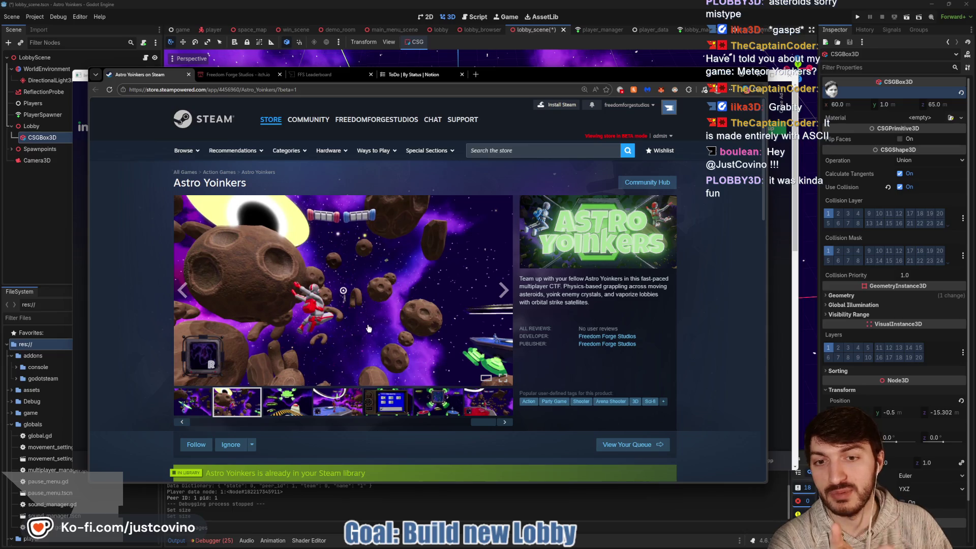
click(342, 499)
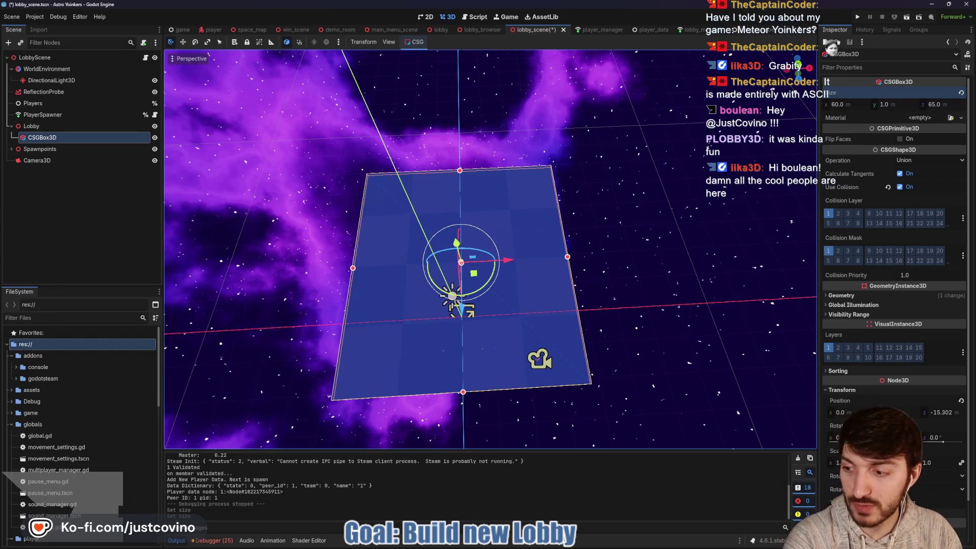
Step: Close the lobby pencil sketch, then save and run the project (F5) in two debug windows
key(alt+Tab)
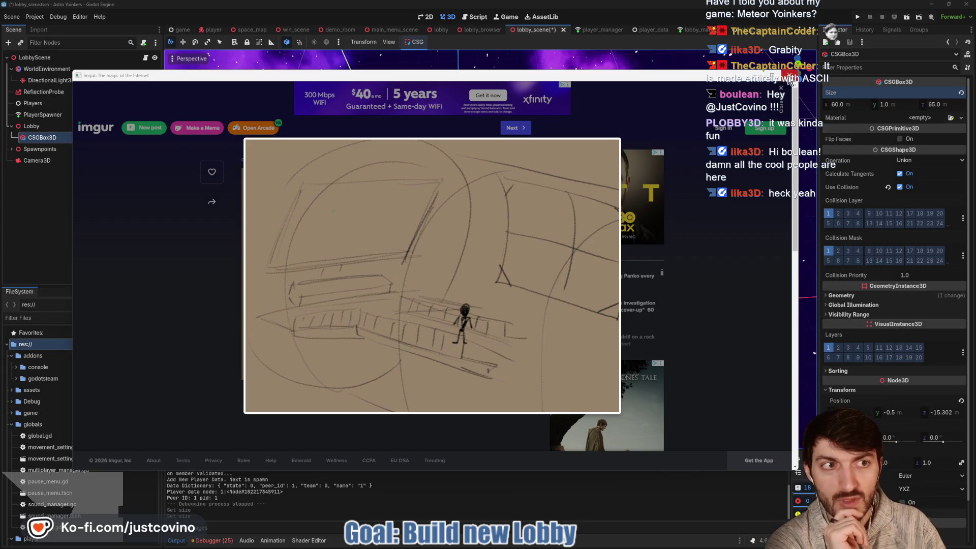
click(789, 79)
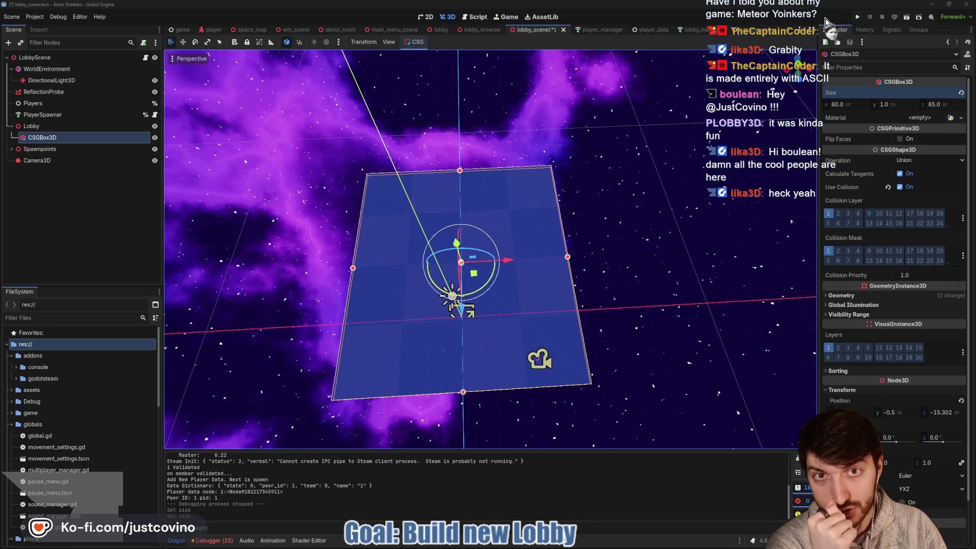
key(F5)
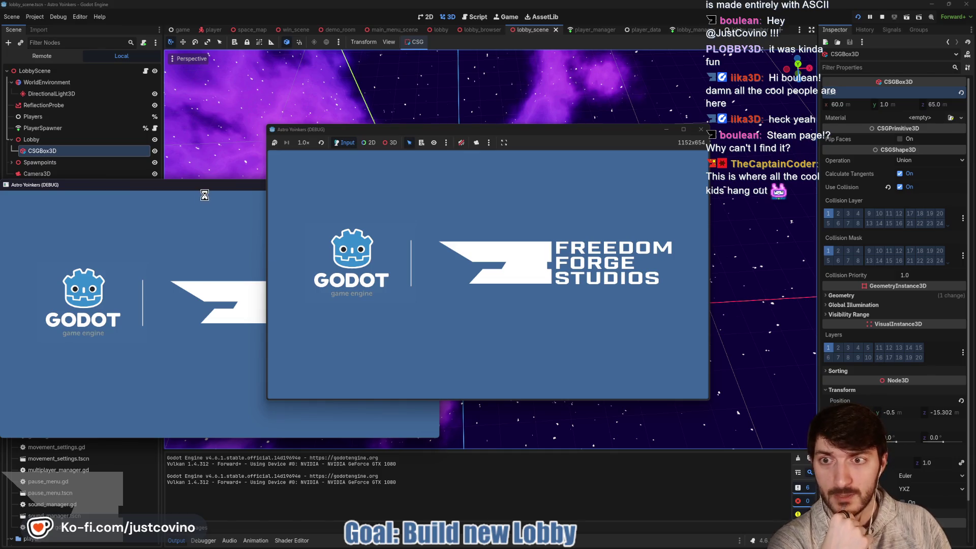
Step: Place the two debug game windows side by side and return to the Astro Yoinkers Steam page
drag(203, 190, 548, 202)
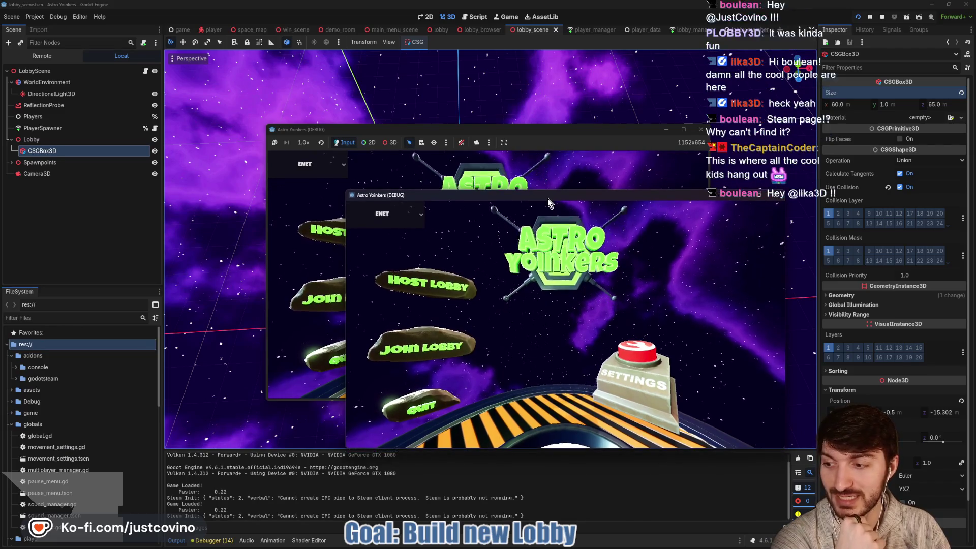
drag(532, 129, 281, 141)
key(alt+Tab)
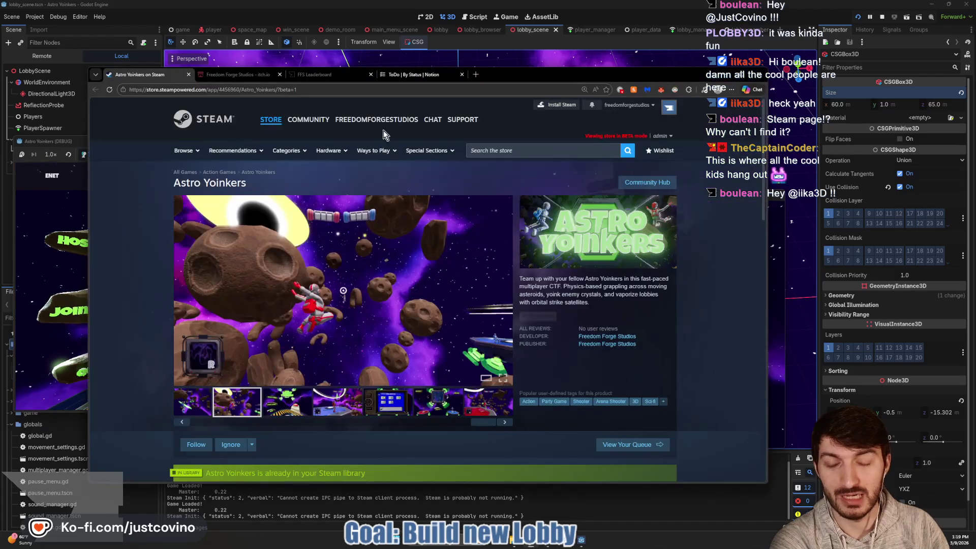
Step: Draw a red GIF box under About This Game, captioned 'team up with people', with a sketched figure inside
scroll(338, 300, down, 1)
mouse_move(231, 386)
mouse_down()
mouse_move(134, 391)
mouse_move(297, 427)
mouse_move(213, 403)
mouse_up()
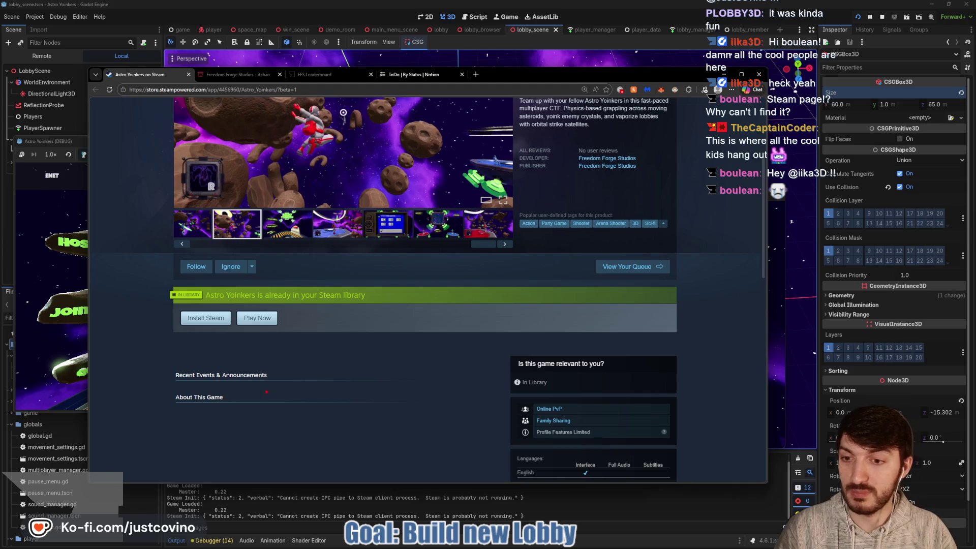
scroll(260, 393, down, 5)
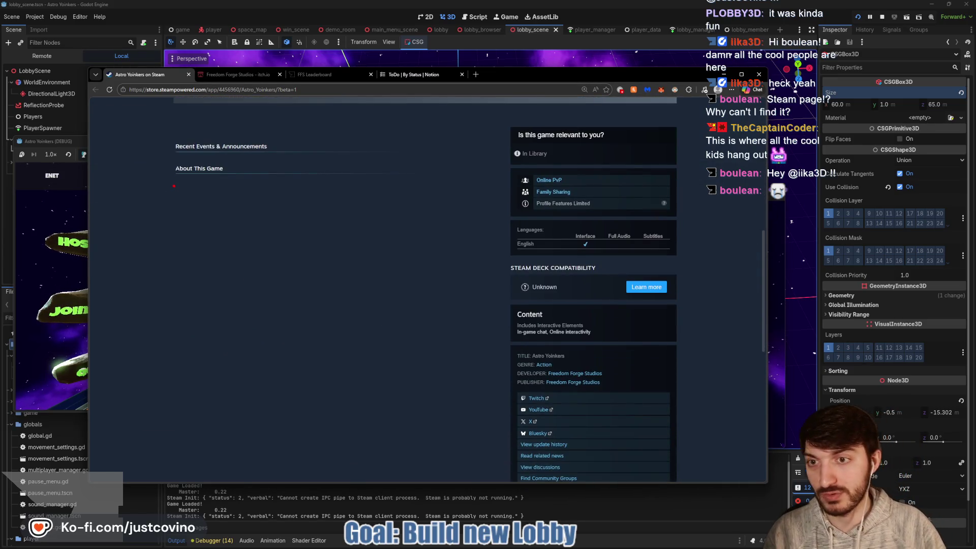
drag(167, 182, 424, 241)
mouse_move(218, 198)
mouse_down()
mouse_move(206, 218)
mouse_move(227, 210)
mouse_up()
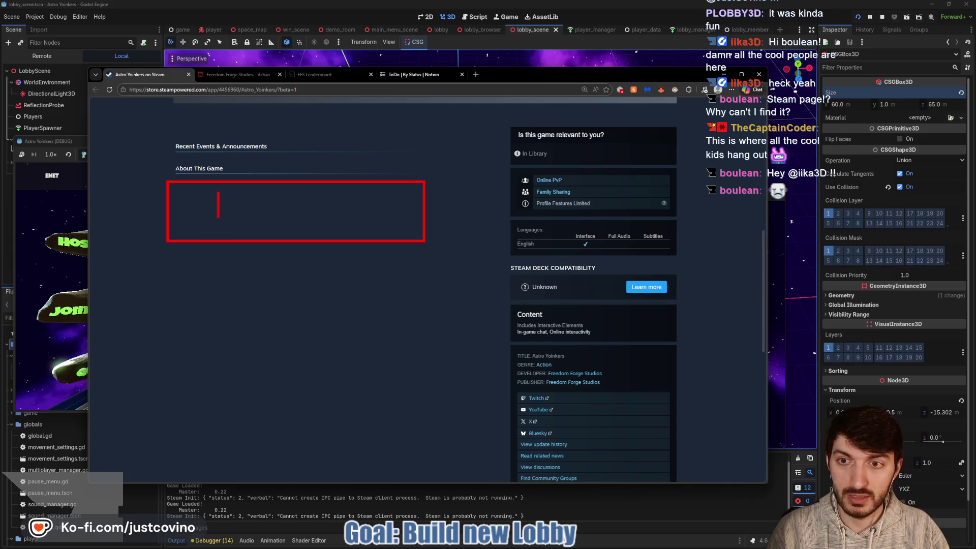
text(GIF)
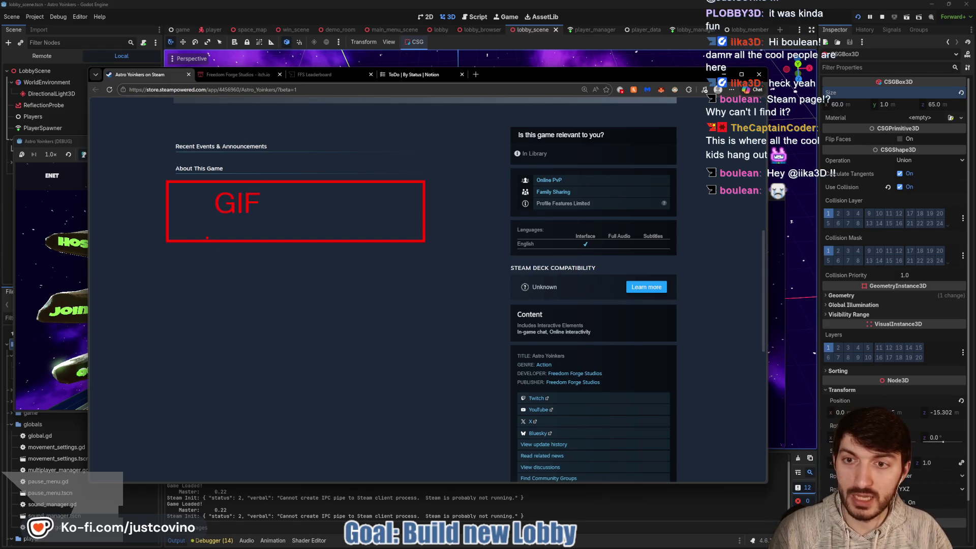
text(t)
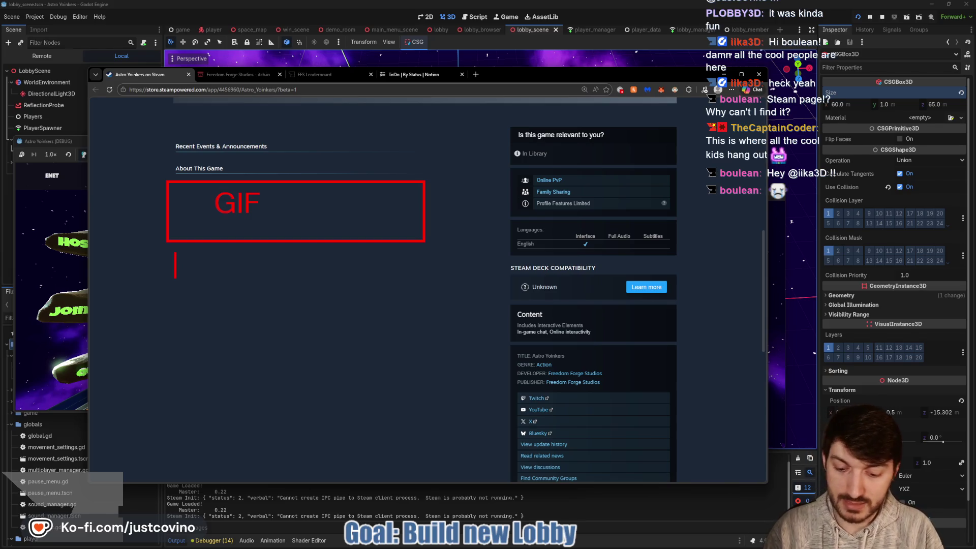
click(175, 264)
text(team up with people)
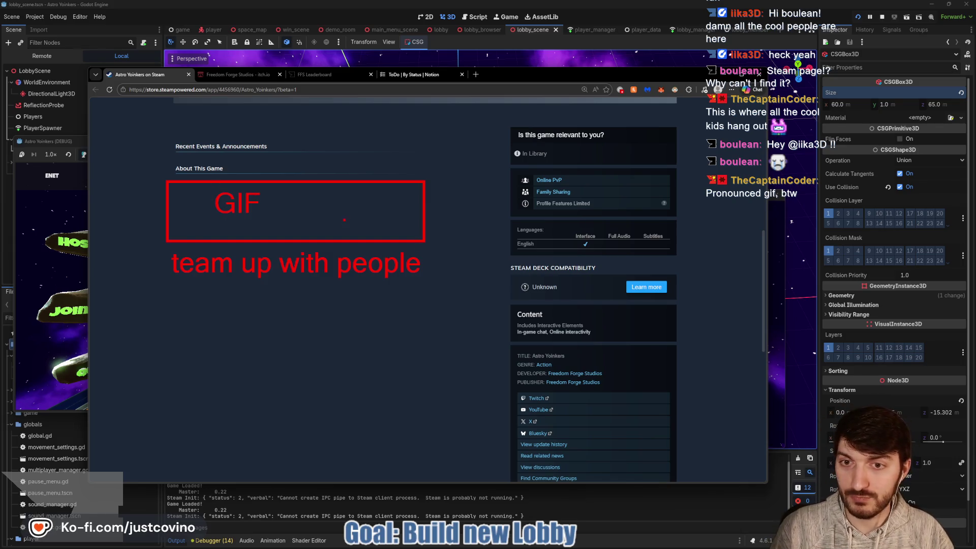
mouse_move(331, 203)
mouse_down()
mouse_move(330, 214)
mouse_move(294, 205)
mouse_move(288, 237)
mouse_move(298, 227)
mouse_up()
Step: Sketch a lower red box with a swinging stick figure, captioned 'Swing around!'
mouse_move(149, 312)
mouse_down()
mouse_move(290, 357)
mouse_move(417, 376)
mouse_up()
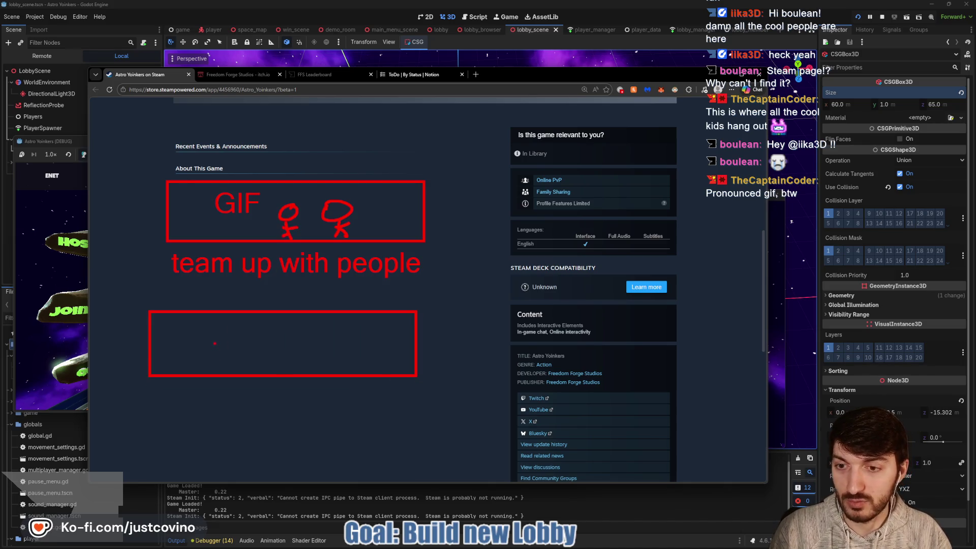
drag(196, 325, 196, 326)
mouse_move(282, 343)
mouse_down()
mouse_move(256, 365)
mouse_move(271, 363)
mouse_move(232, 343)
mouse_move(269, 353)
mouse_move(280, 368)
mouse_up()
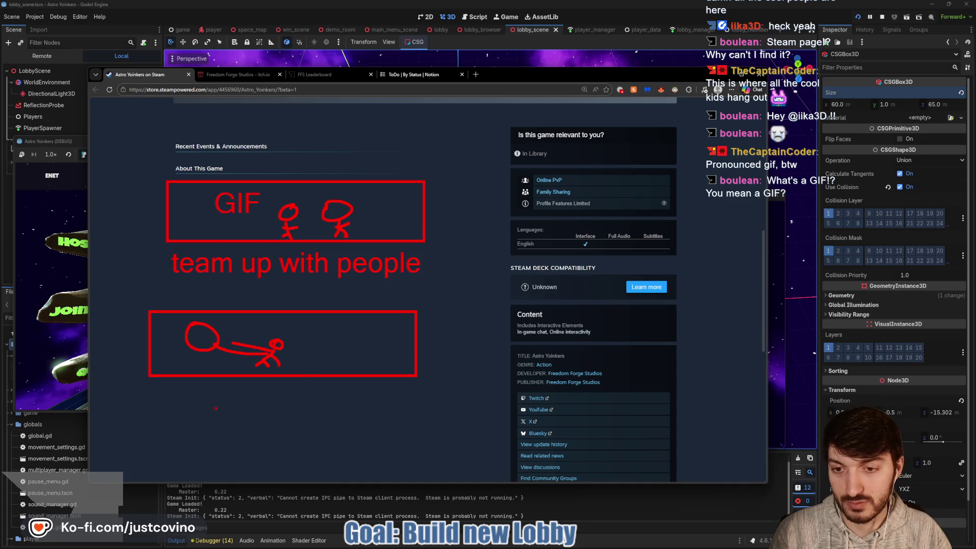
text(Swin a)
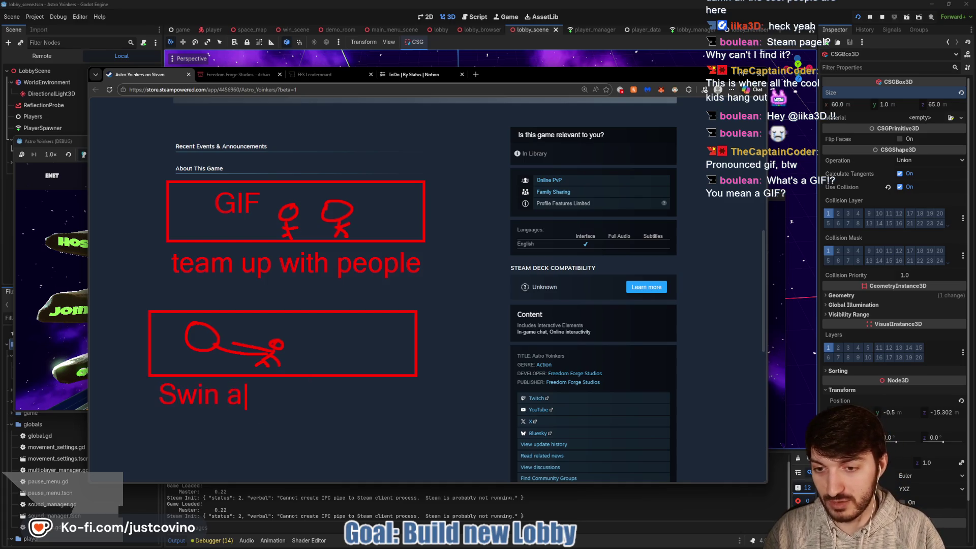
key(BackSpace)
key(BackSpace)
text(g )
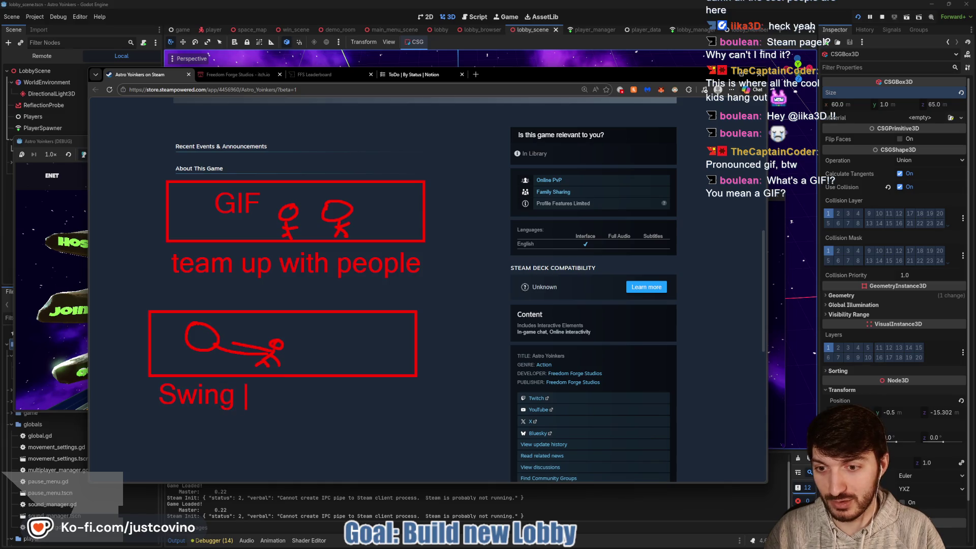
text(around!)
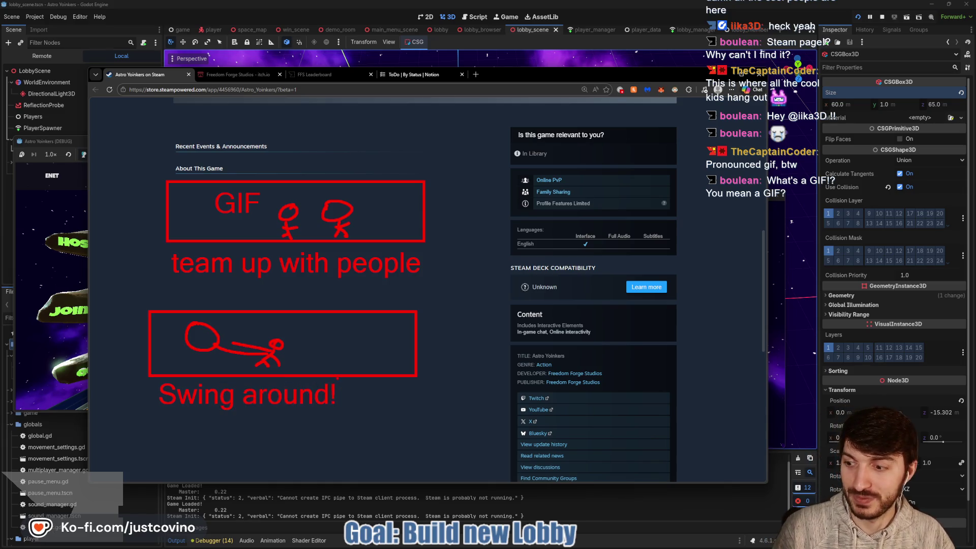
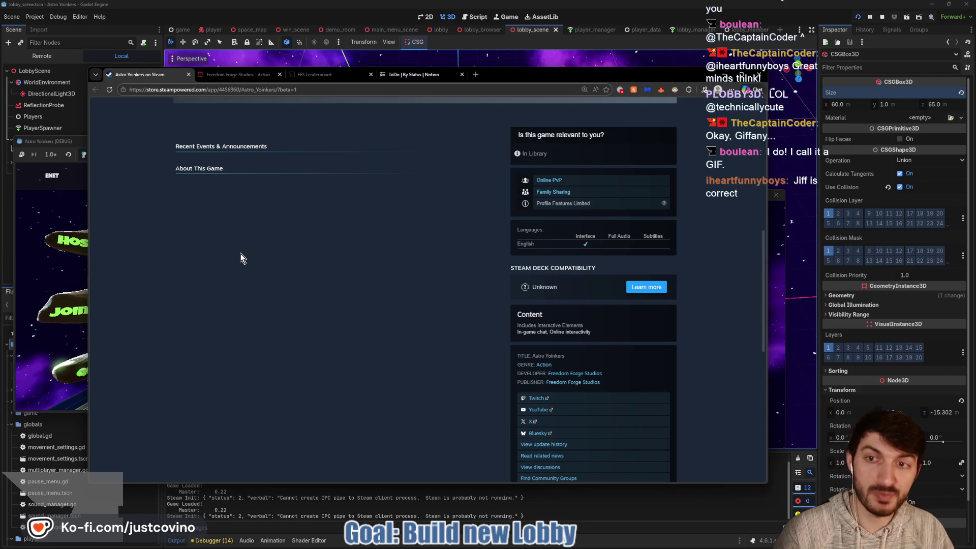
Step: Draw three red boxes in the empty space below About This Game
drag(170, 190, 418, 248)
drag(163, 294, 423, 363)
drag(150, 395, 428, 455)
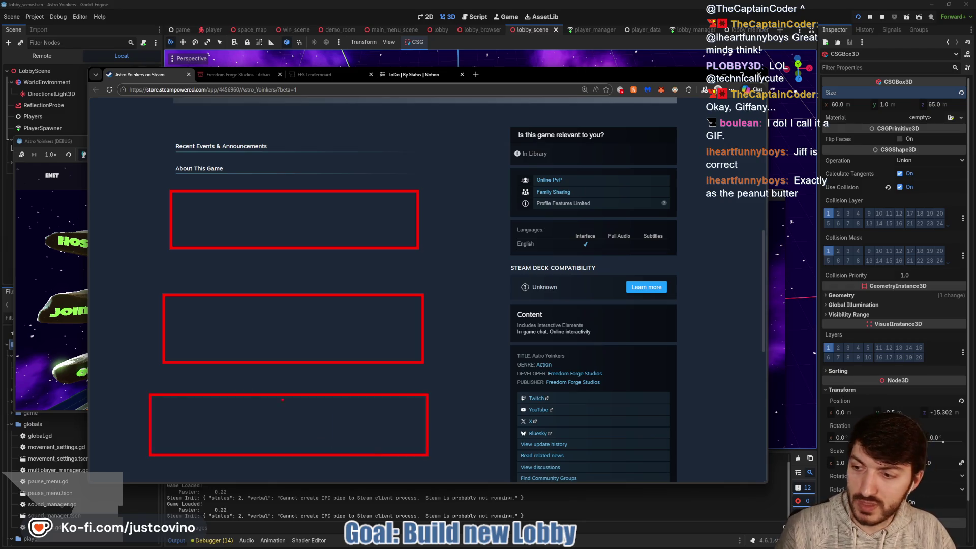
Step: Underline each box, scribble over the section headings, and bracket the boxes on the left
drag(157, 480, 388, 479)
mouse_move(192, 376)
mouse_down()
mouse_move(285, 362)
mouse_move(419, 372)
mouse_up()
drag(203, 266, 463, 260)
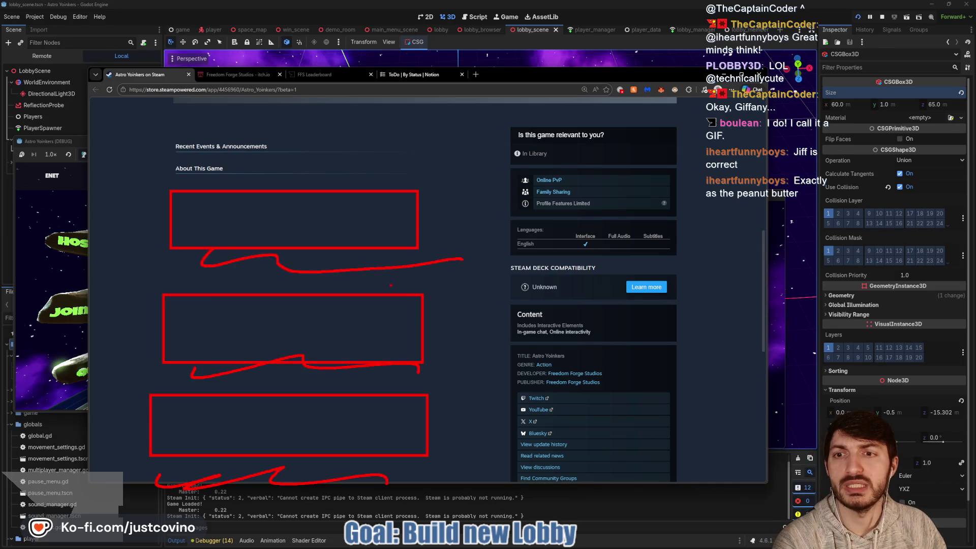
mouse_move(158, 151)
mouse_down()
mouse_move(229, 162)
mouse_move(163, 170)
mouse_move(264, 147)
mouse_up()
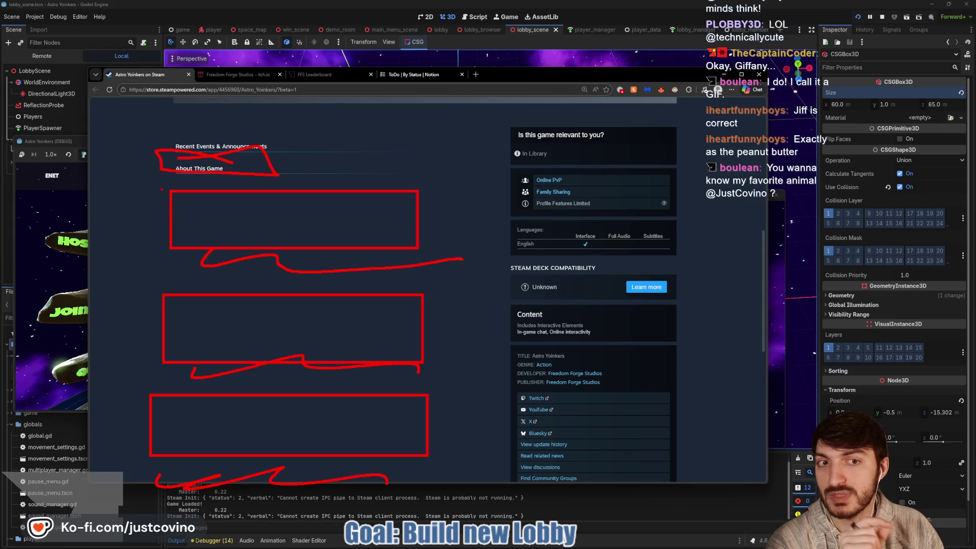
drag(142, 201, 92, 437)
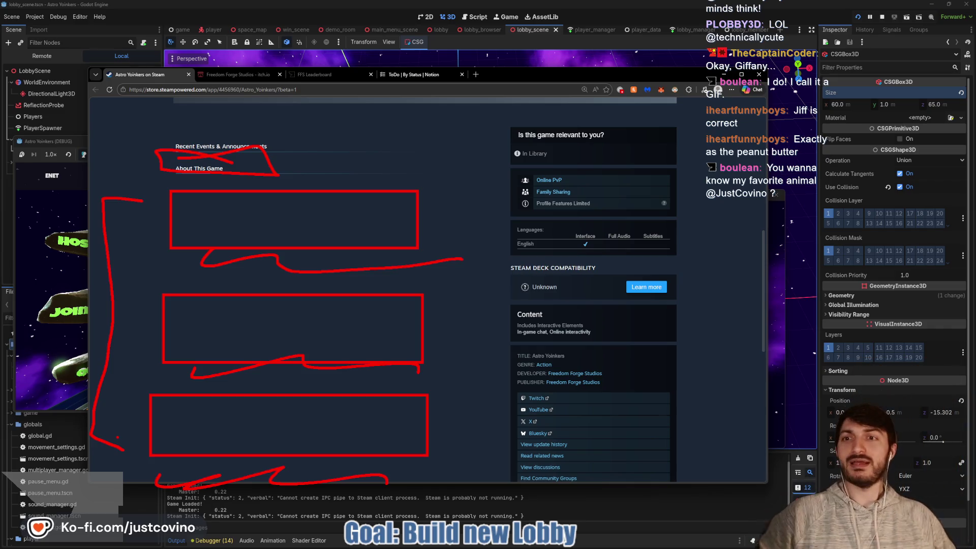
Step: Clear the annotations, leave the Steam store page, and bring the Godot lobby scene forward
key(Escape)
scroll(290, 300, up, 5)
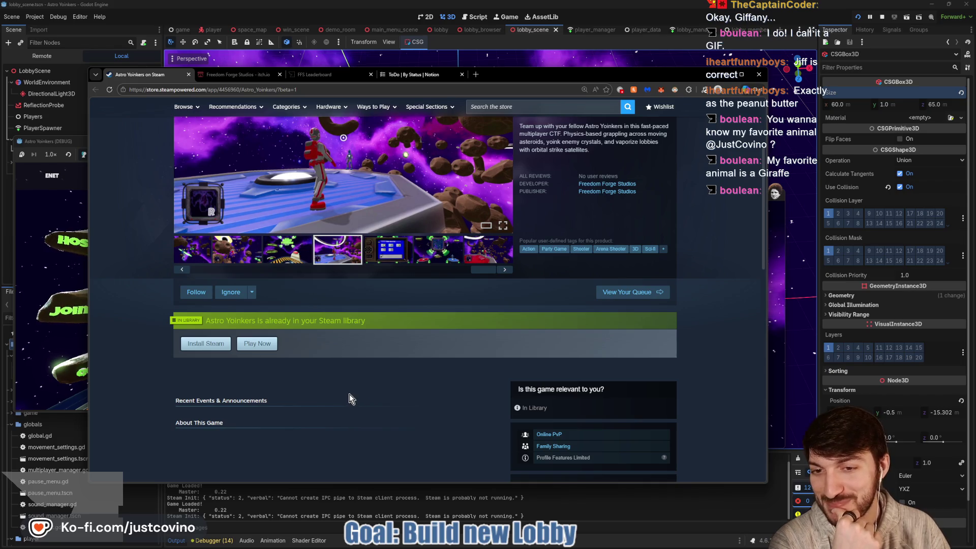
scroll(341, 386, down, 4)
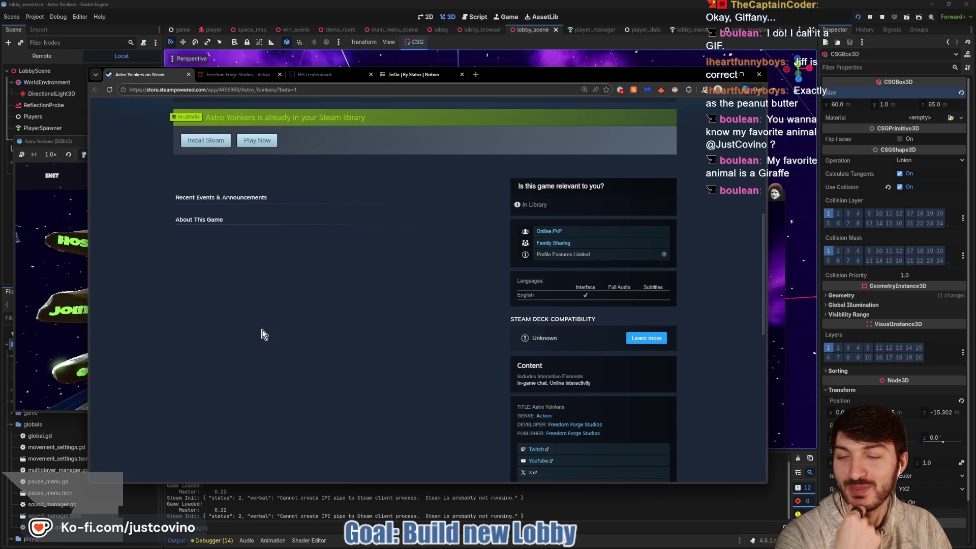
scroll(344, 320, up, 2)
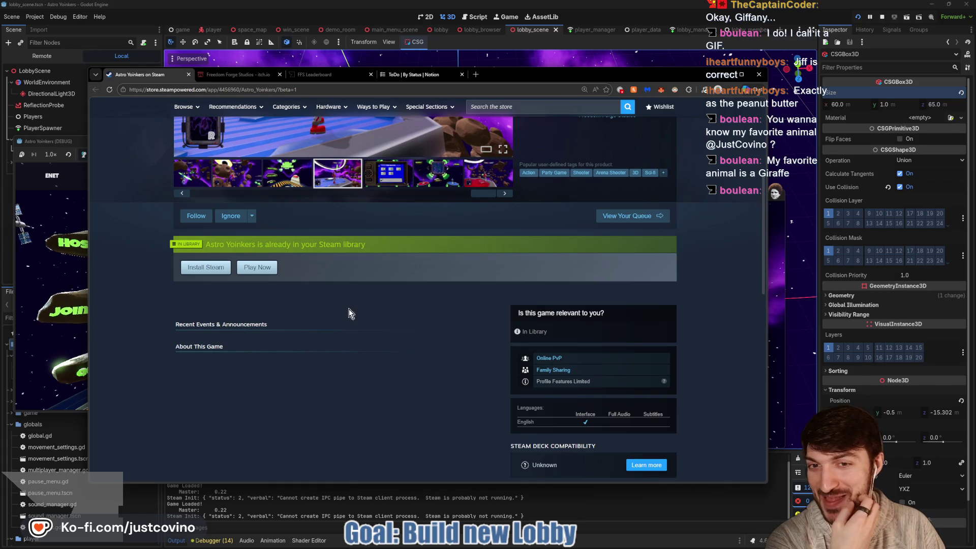
click(397, 78)
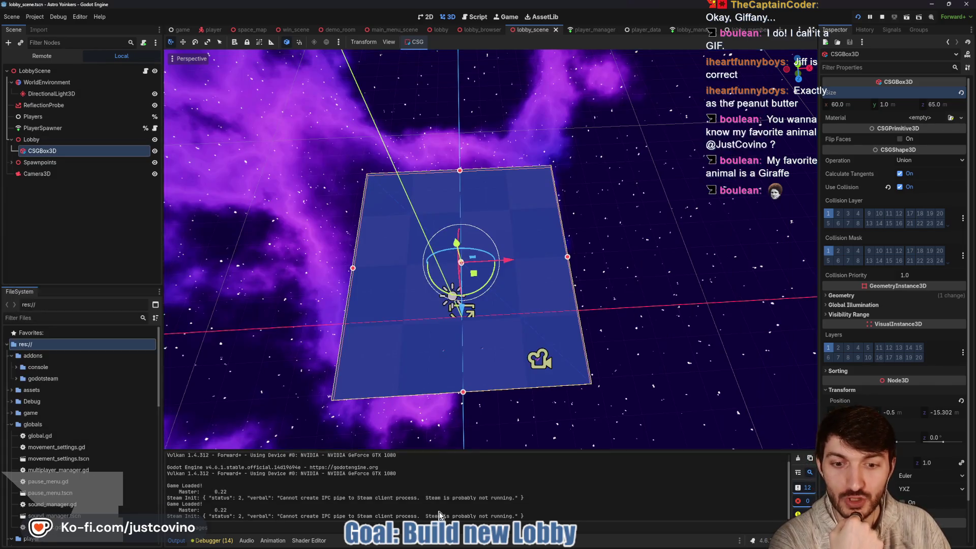
click(368, 483)
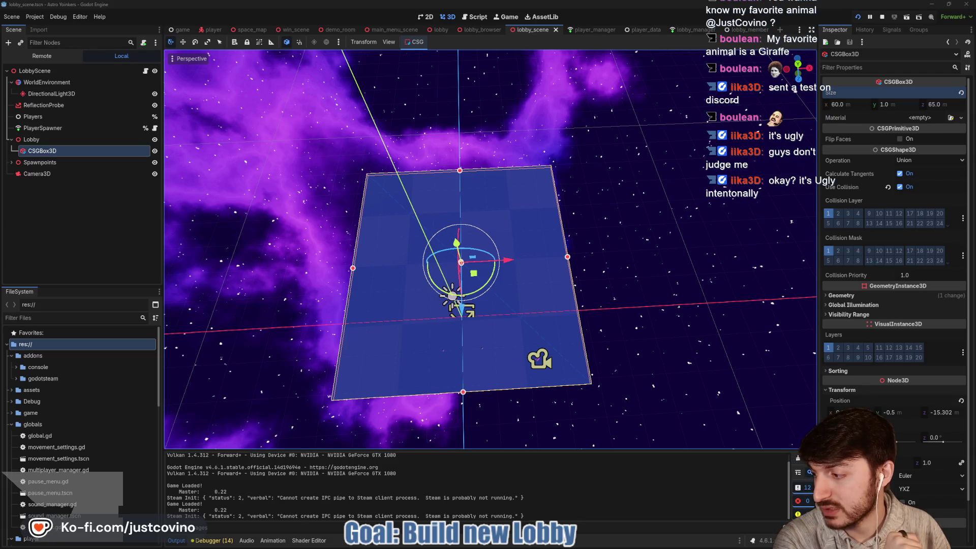
Step: Choose to save Lobby_Test.glb and browse to Desktop > ctf_tower > assets
key(alt+Tab)
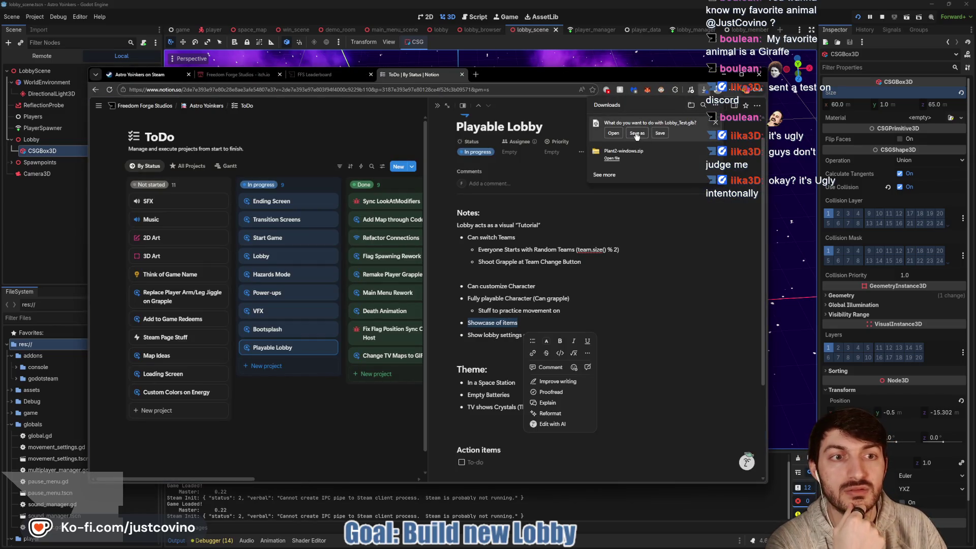
click(635, 134)
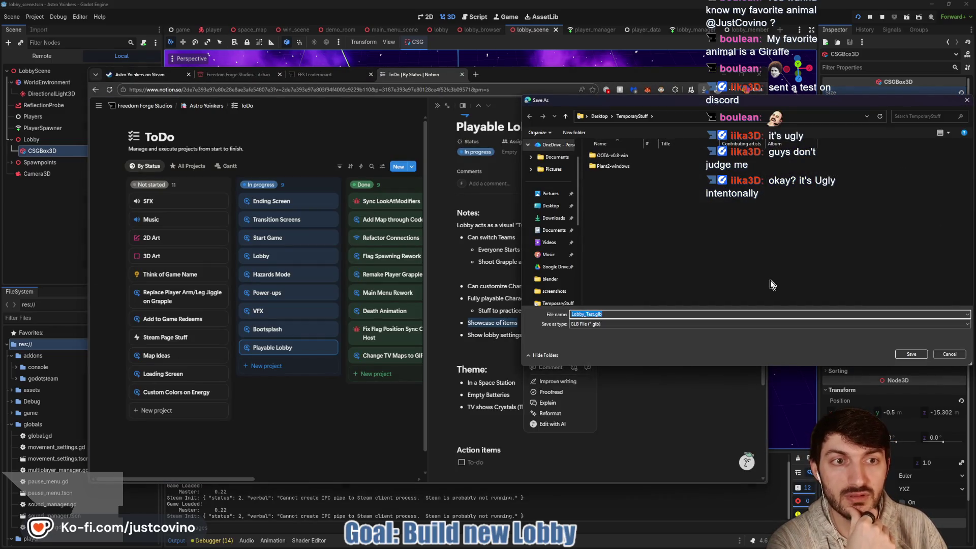
click(550, 206)
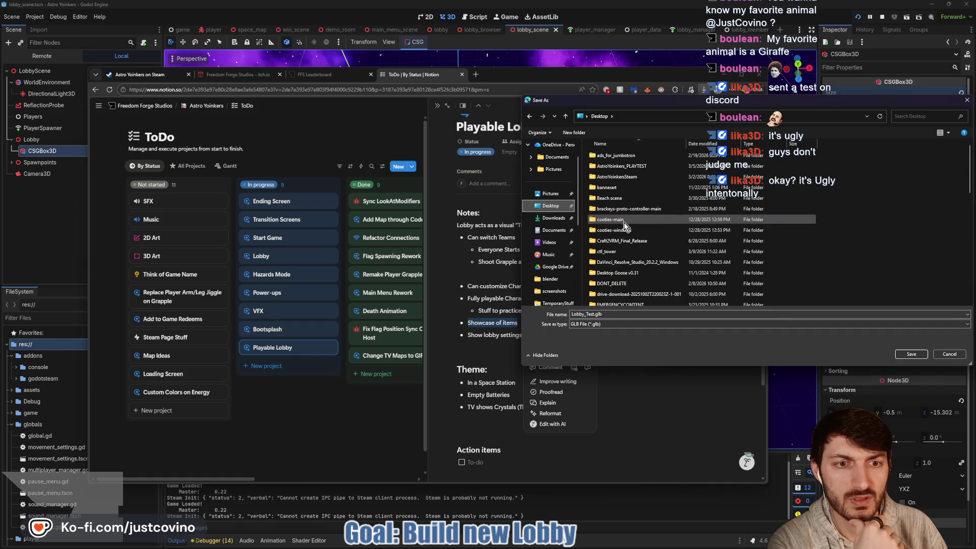
double_click(618, 250)
double_click(614, 190)
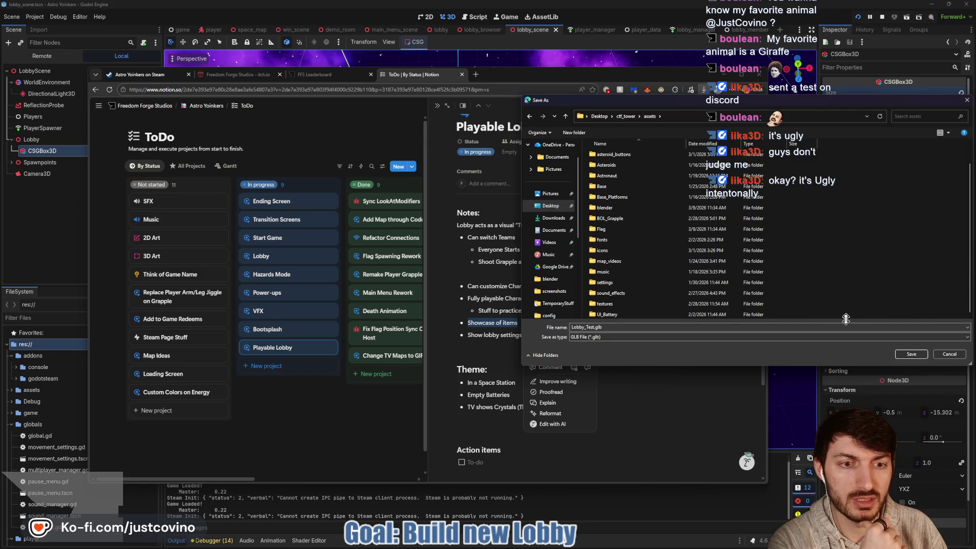
Step: Create a new 'temp' folder in assets and save Lobby_Test.glb there
right_click(822, 317)
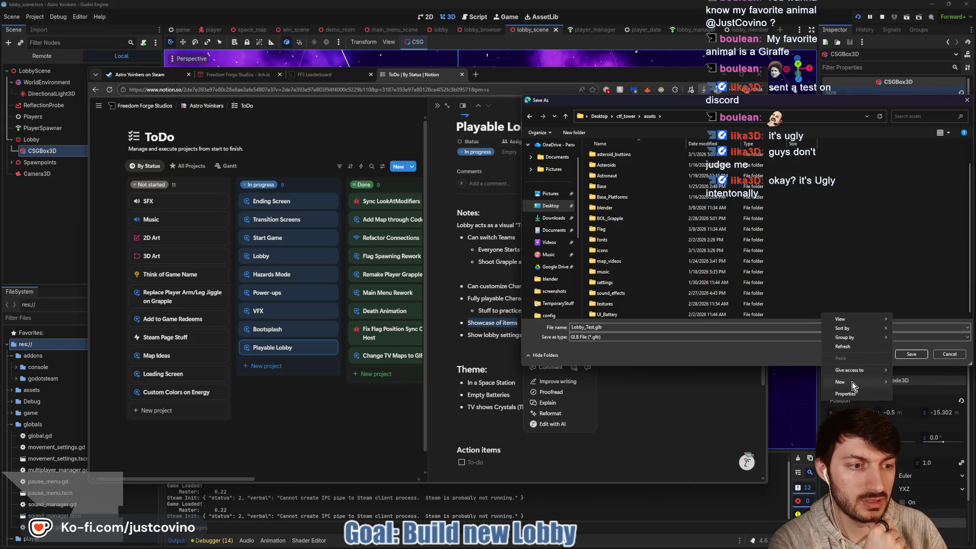
mouse_move(852, 382)
click(770, 386)
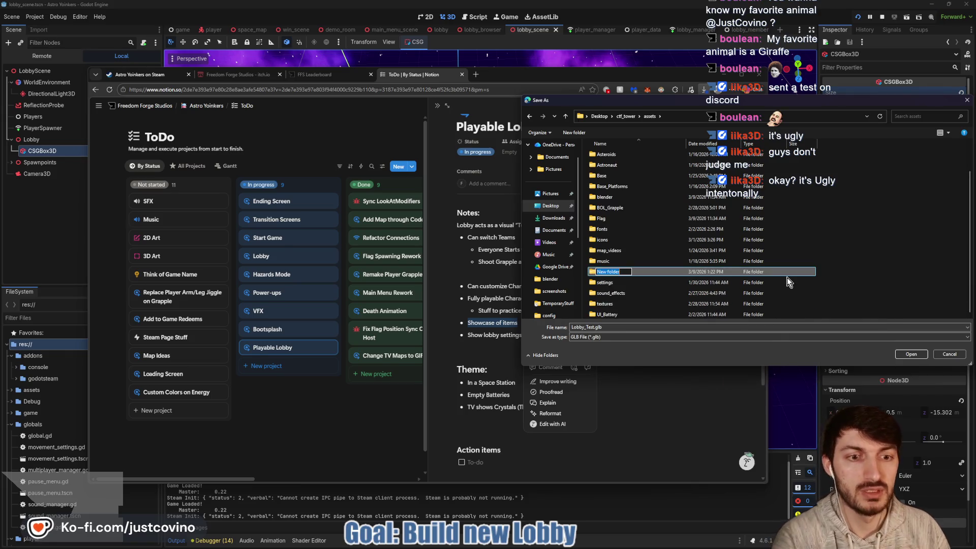
text(temp)
key(Return)
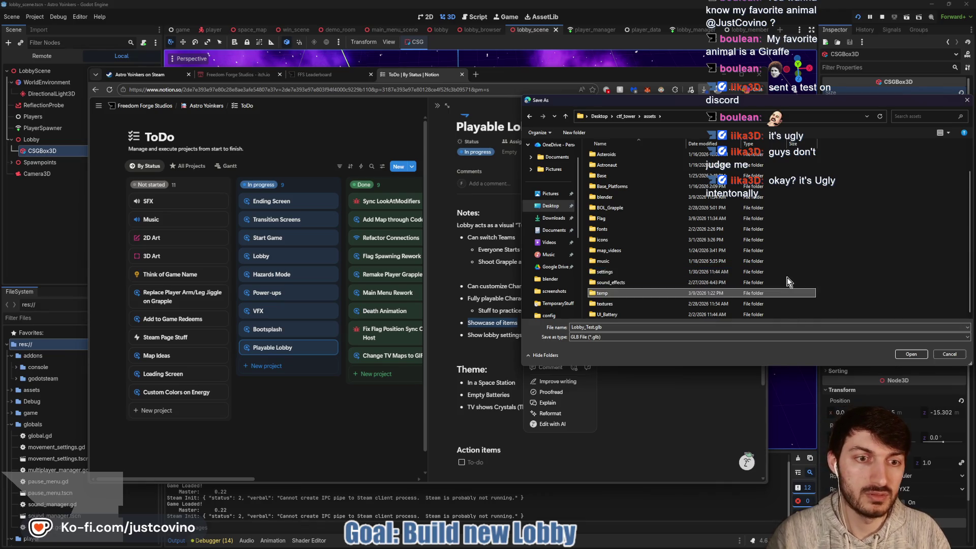
click(911, 354)
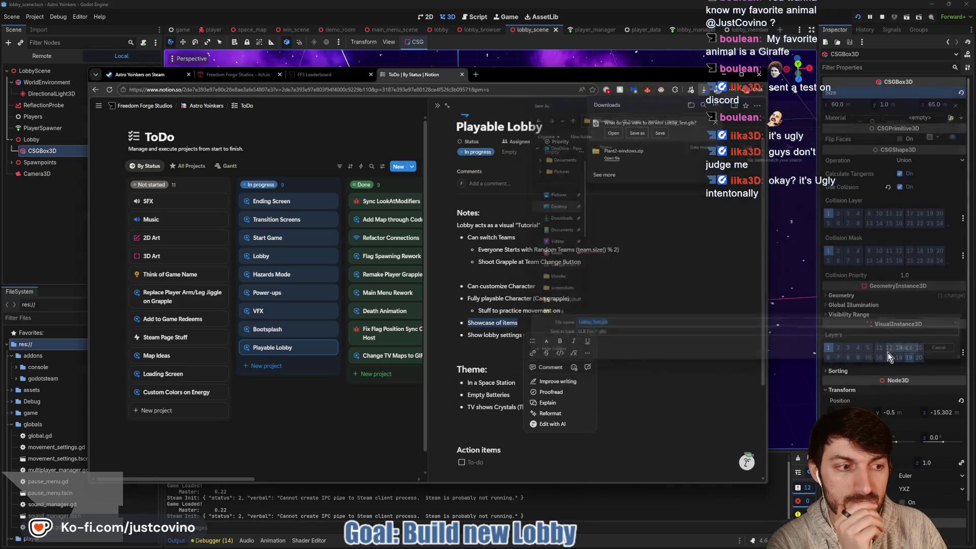
key(alt+Tab)
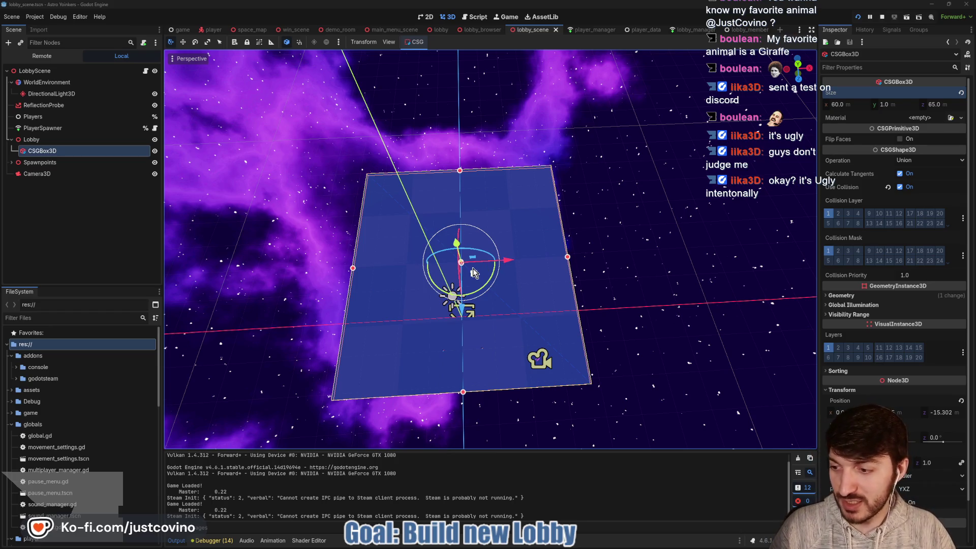
Step: In the FileSystem dock, collapse globals and player and expand assets > temp
scroll(102, 367, down, 2)
scroll(101, 367, down, 2)
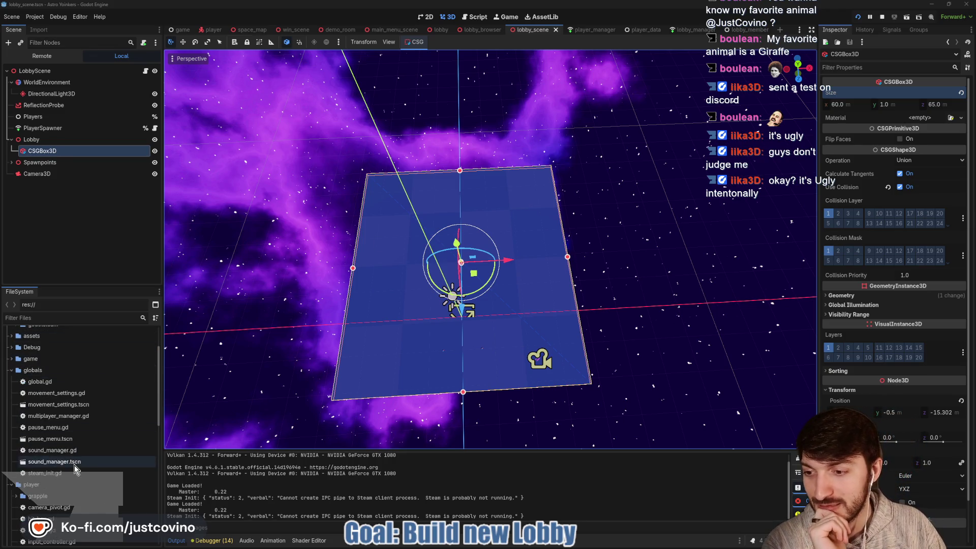
click(11, 370)
scroll(8, 356, down, 2)
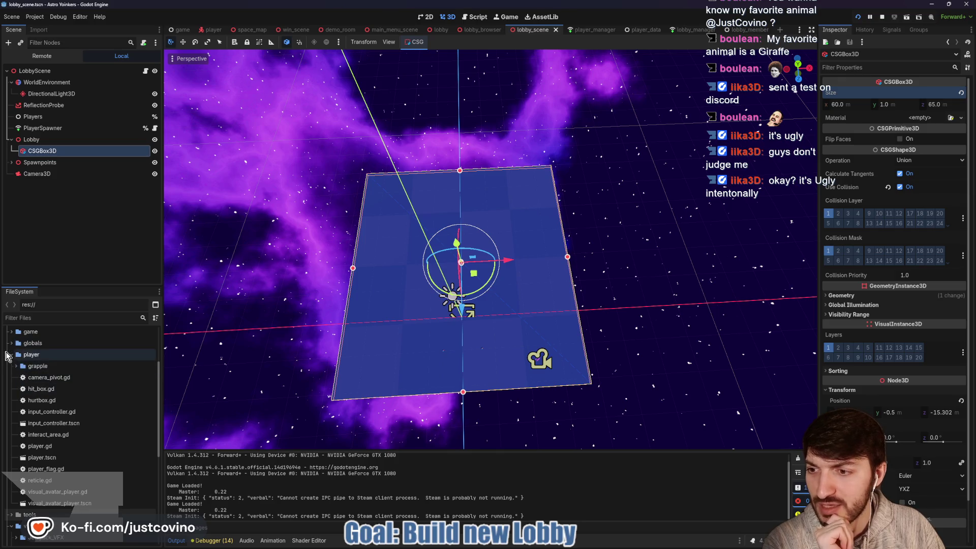
click(12, 354)
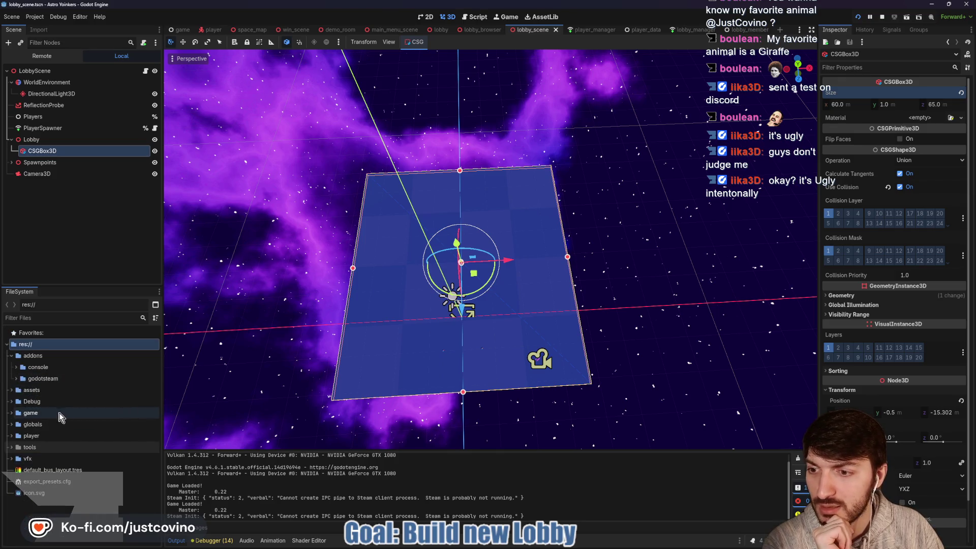
click(11, 390)
scroll(59, 423, down, 2)
scroll(40, 443, down, 8)
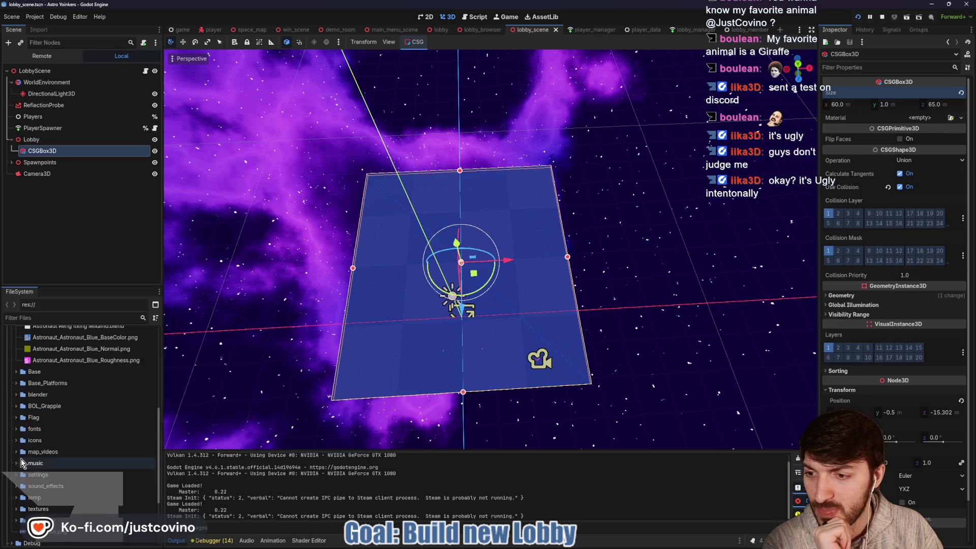
click(16, 498)
Step: Drag Lobby_Test.glb into the 3D viewport to instance it in the lobby scene
scroll(56, 483, down, 2)
drag(58, 482, 442, 293)
drag(437, 274, 416, 340)
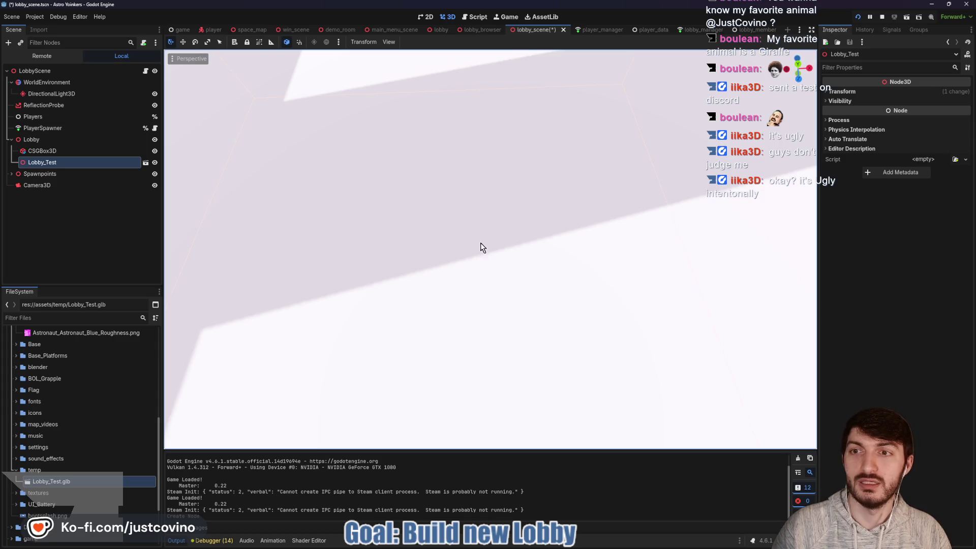
Step: Frame the Lobby_Test model and set its Transform Position to 0, 0, 0
key(f)
scroll(425, 268, up, 3)
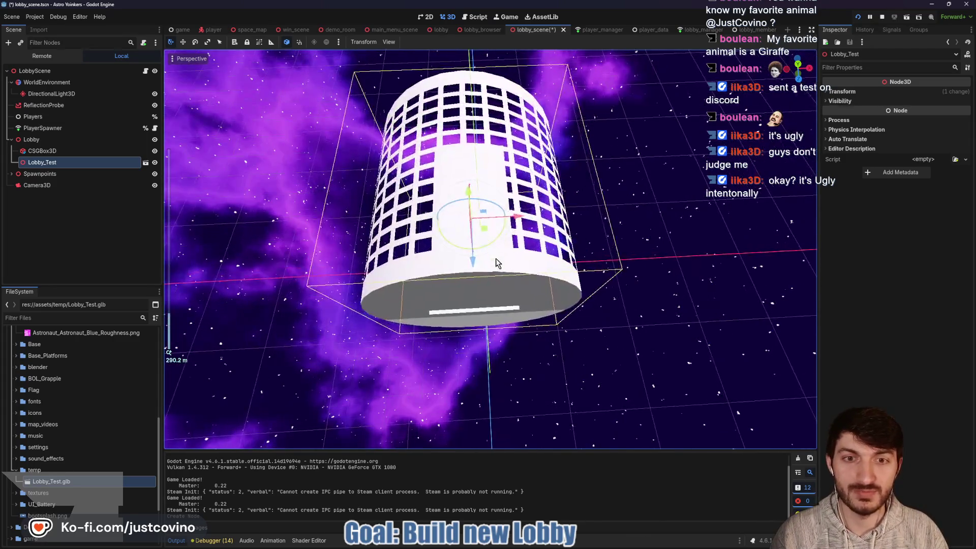
mouse_move(425, 269)
mouse_down()
mouse_move(445, 196)
mouse_move(582, 292)
mouse_move(463, 205)
mouse_move(473, 239)
mouse_move(490, 213)
mouse_move(464, 174)
mouse_move(481, 233)
mouse_move(588, 205)
mouse_move(585, 218)
mouse_move(490, 218)
mouse_up()
scroll(478, 263, up, 5)
scroll(764, 136, down, 3)
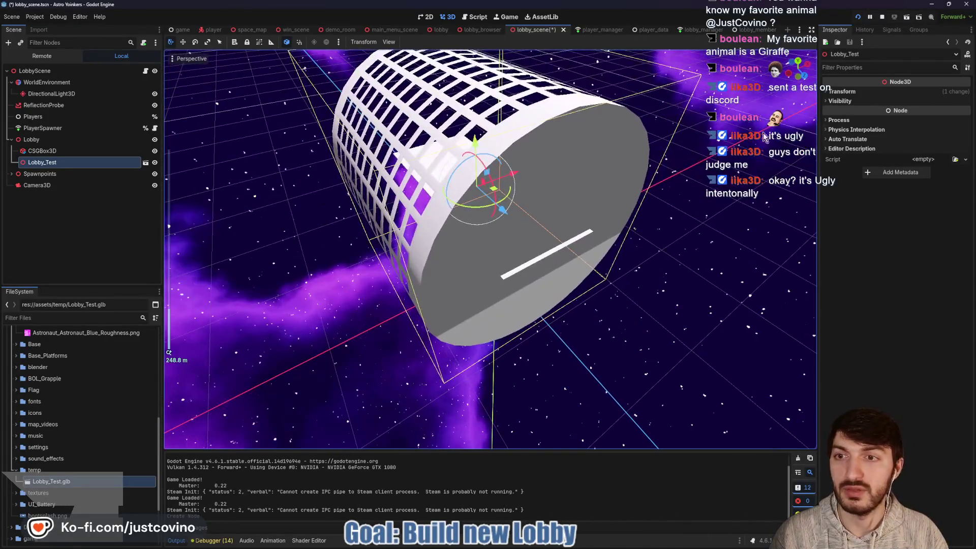
click(878, 93)
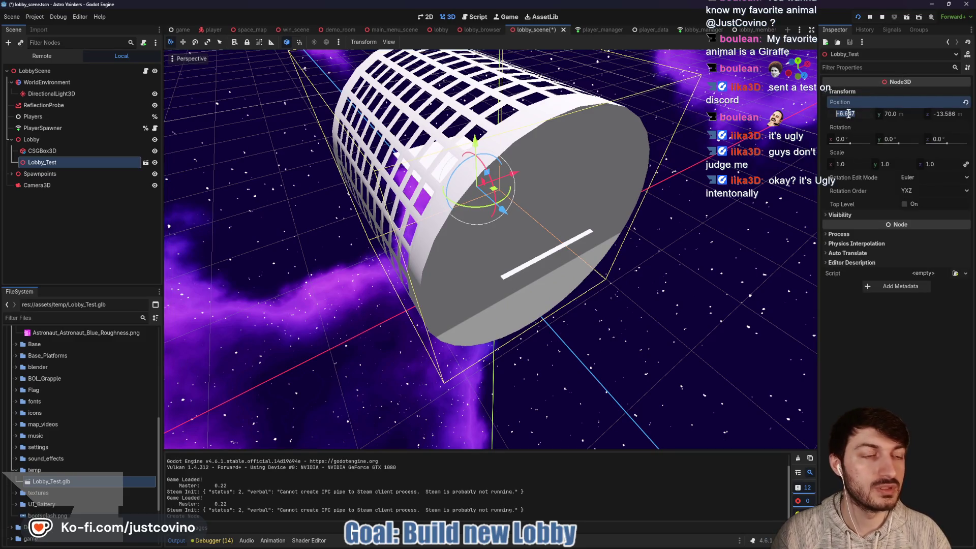
text(0)
key(Tab)
text(0)
key(Tab)
text(0)
key(Return)
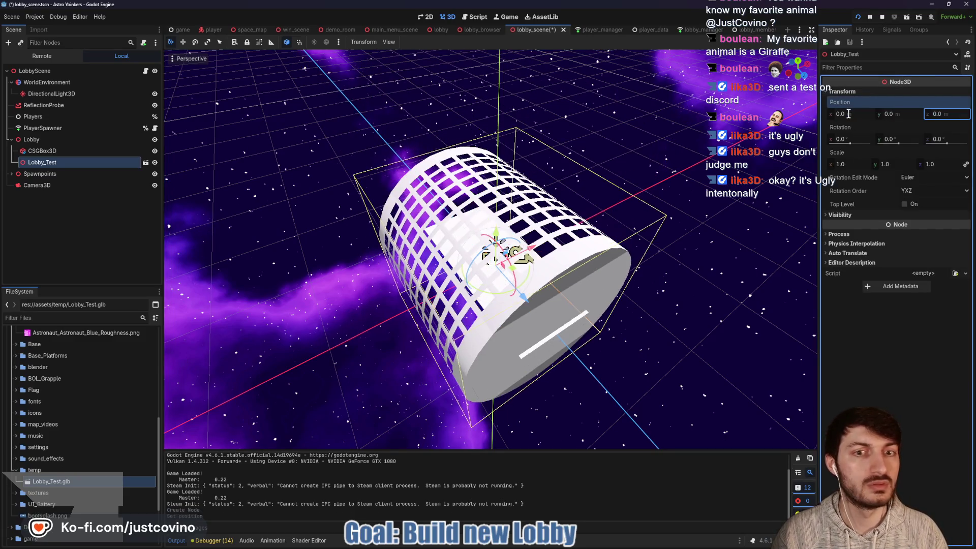
Step: Delete the old CSGBox3D floor node
click(51, 152)
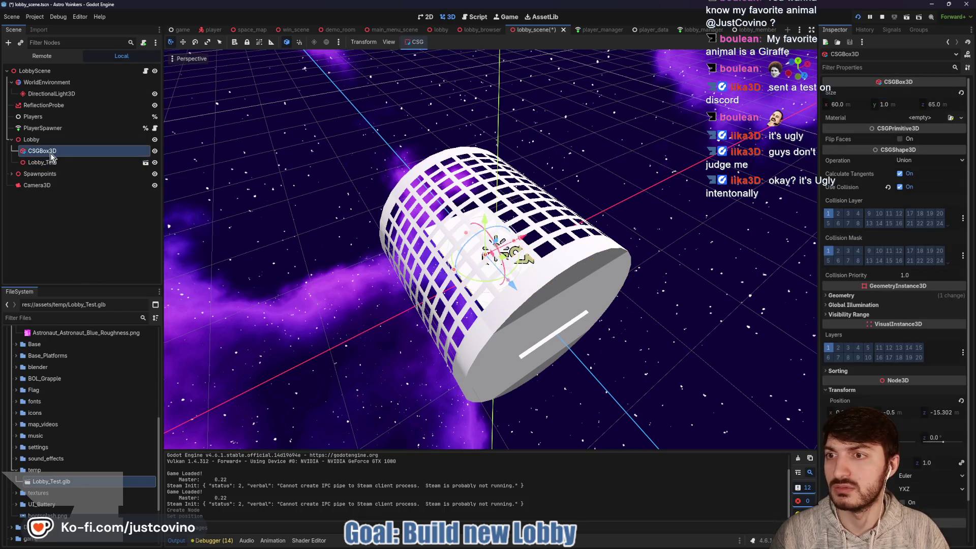
key(Delete)
click(484, 288)
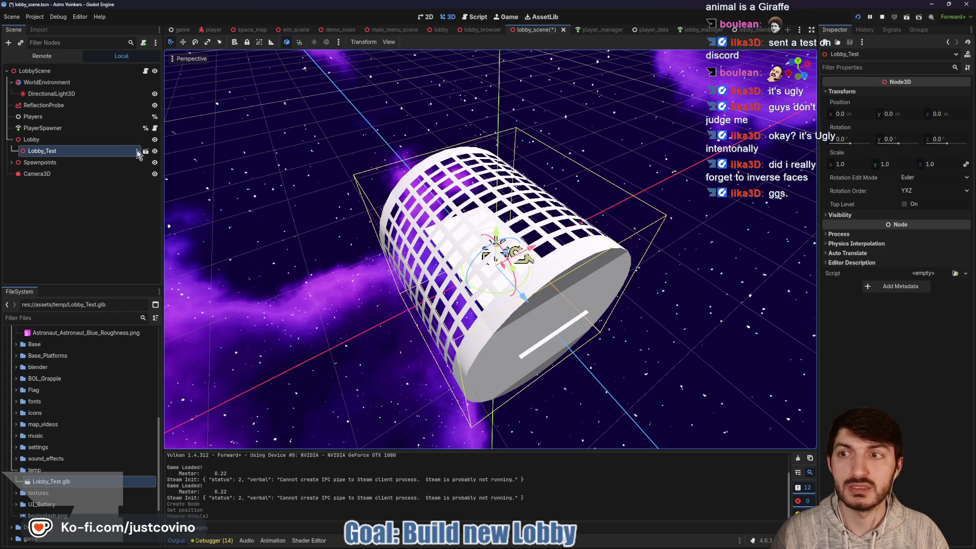
Step: Enable Editable Children on Lobby_Test and frame its StaticBody3D in view
right_click(114, 155)
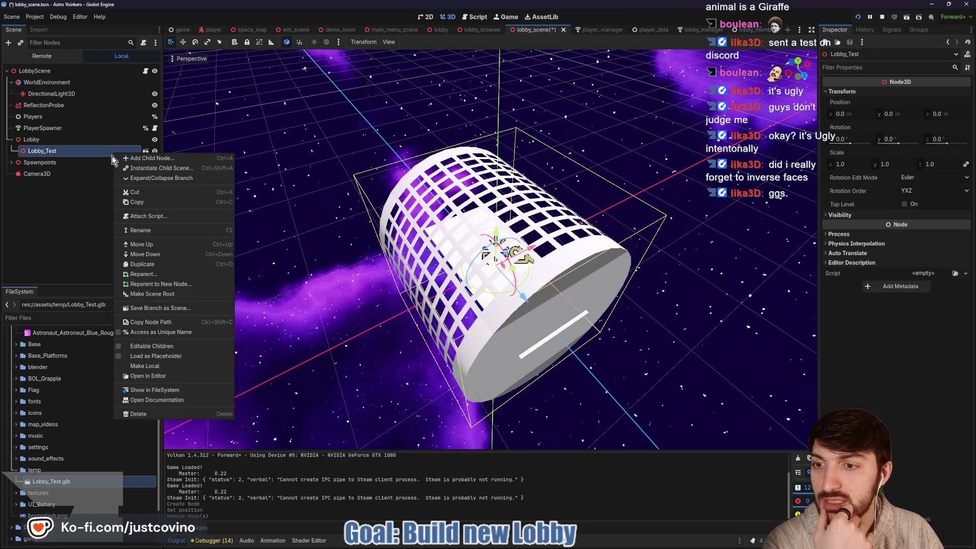
click(153, 356)
click(67, 174)
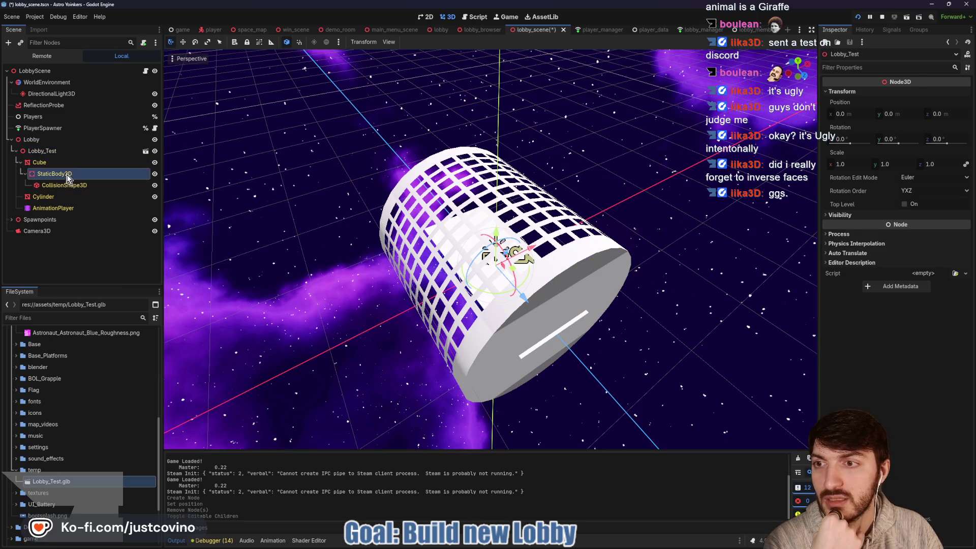
key(f)
mouse_move(534, 247)
mouse_down()
mouse_move(586, 218)
mouse_move(582, 268)
mouse_move(482, 214)
mouse_move(504, 229)
mouse_move(654, 270)
mouse_move(536, 256)
mouse_up()
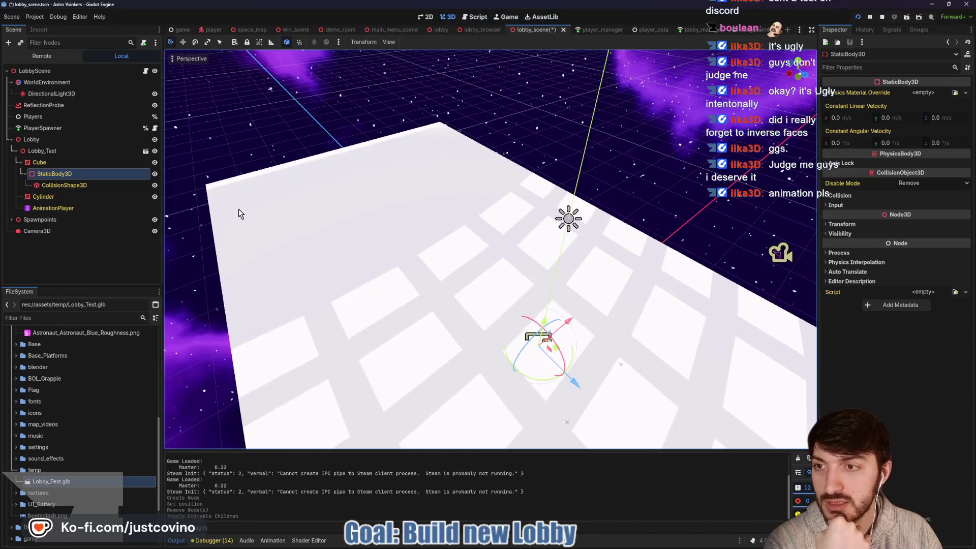
Step: Play the CylinderAction animation from the AnimationPlayer and dismiss the loop mode warning
click(72, 208)
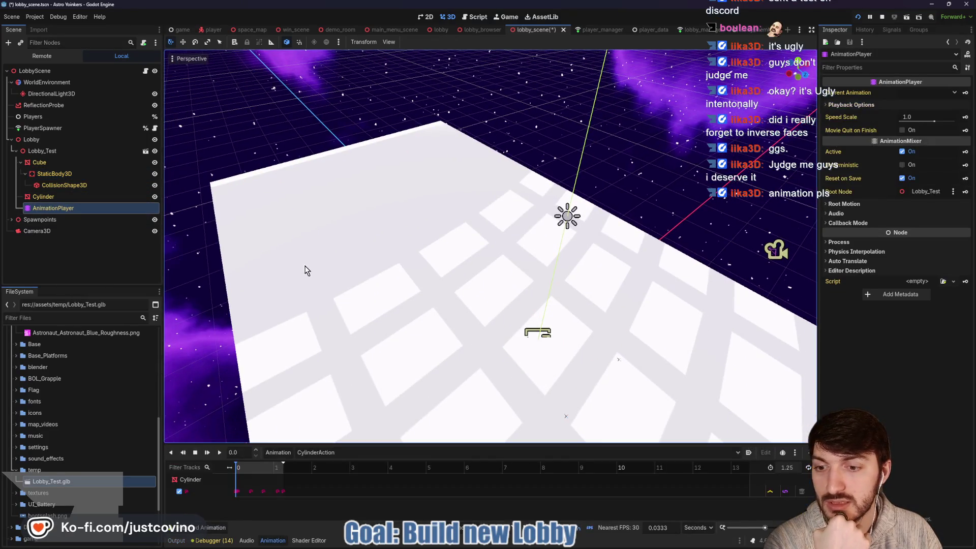
scroll(315, 275, down, 5)
click(219, 453)
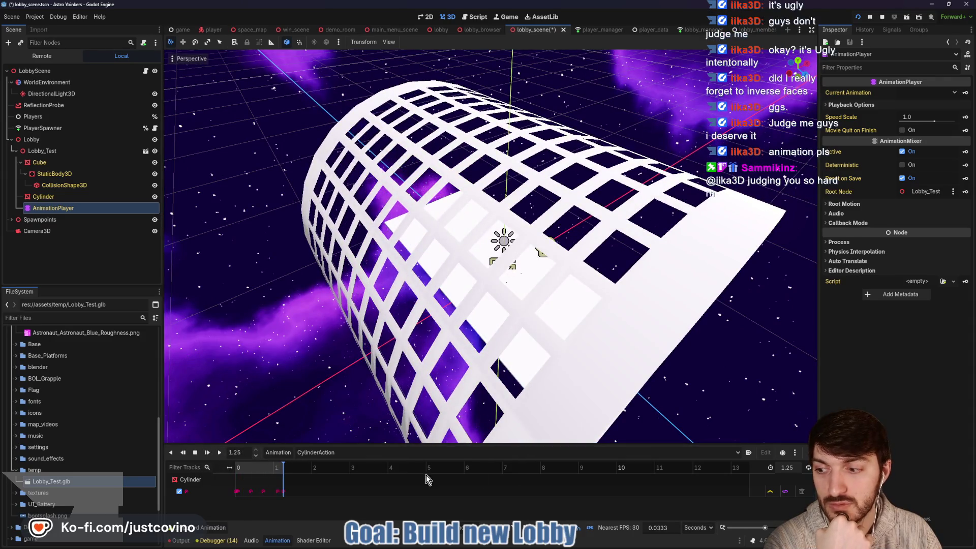
click(808, 468)
click(432, 296)
Step: In Lobby_Test.glb's Advanced Import Settings, set CylinderAction to Linear loop and reimport
double_click(84, 483)
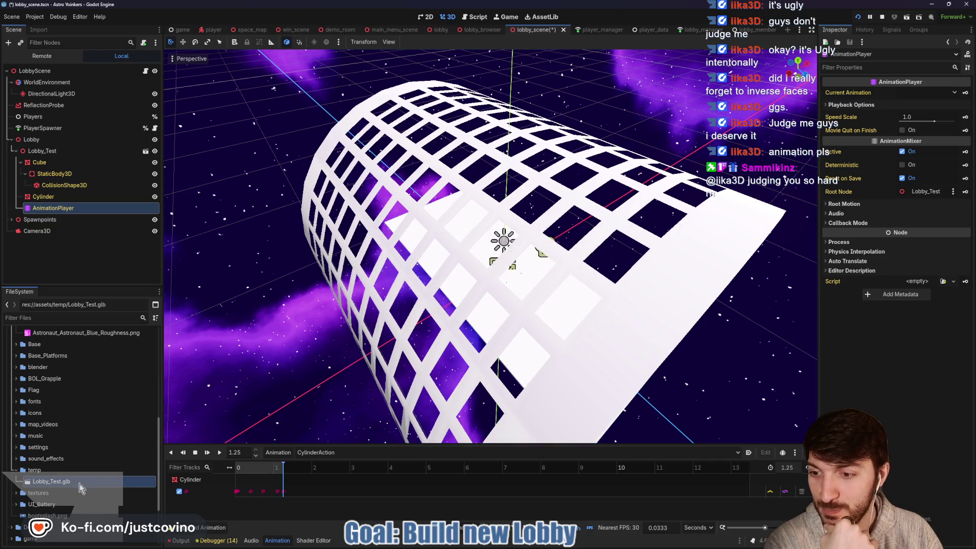
click(146, 179)
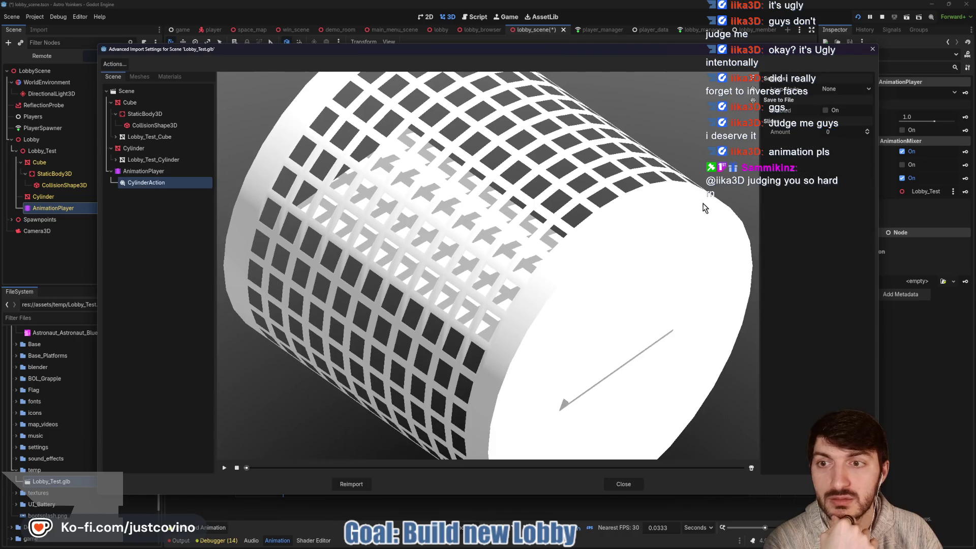
click(839, 89)
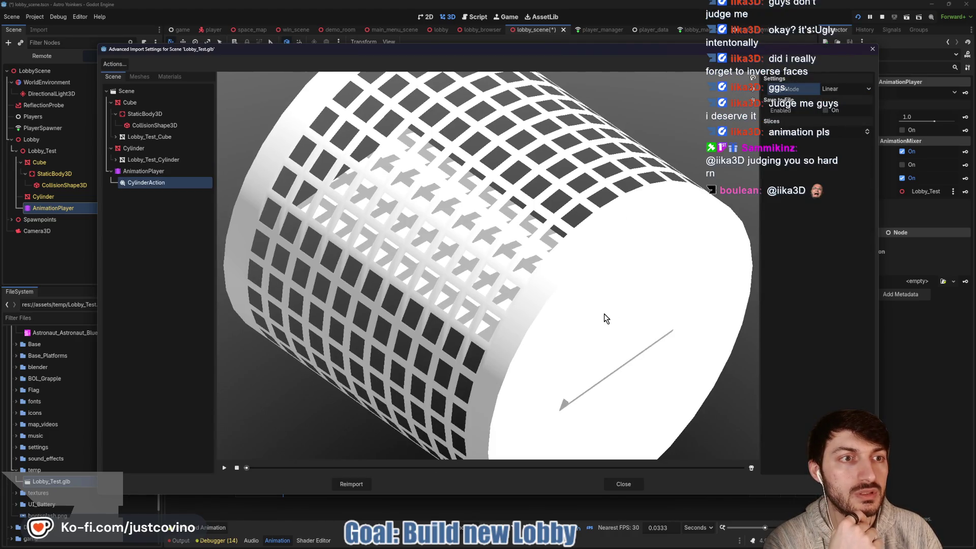
click(364, 481)
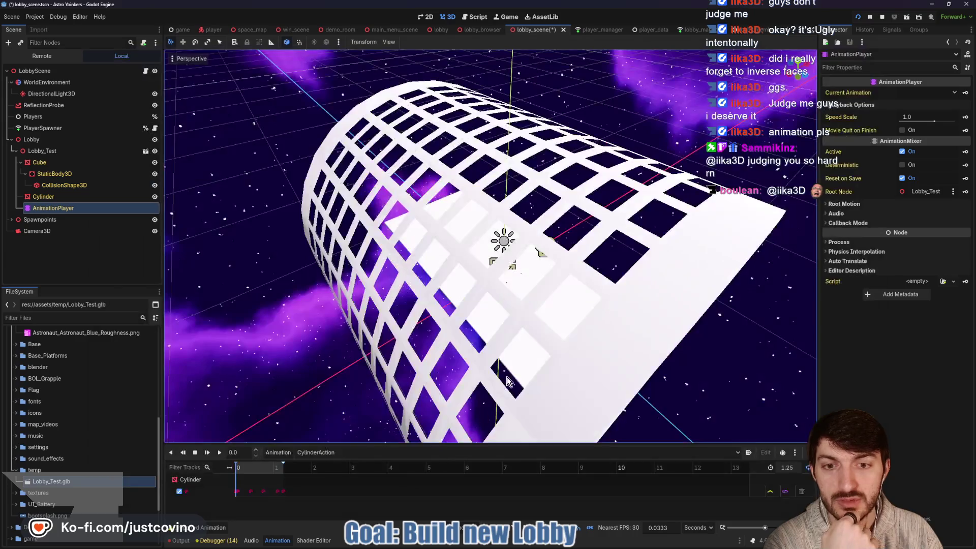
Step: Enable Autoplay on Load for CylinderAction and expand the tools folder
click(748, 453)
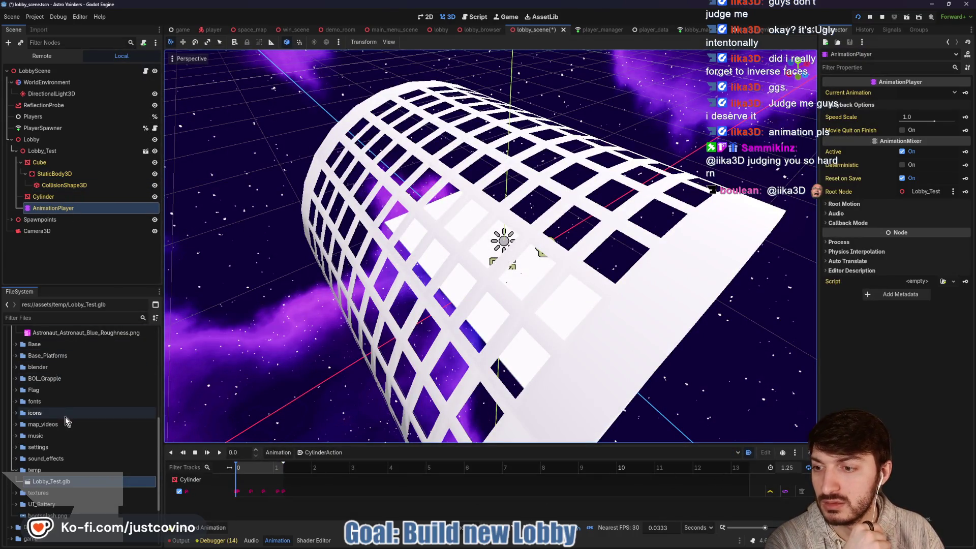
scroll(66, 421, down, 5)
click(11, 492)
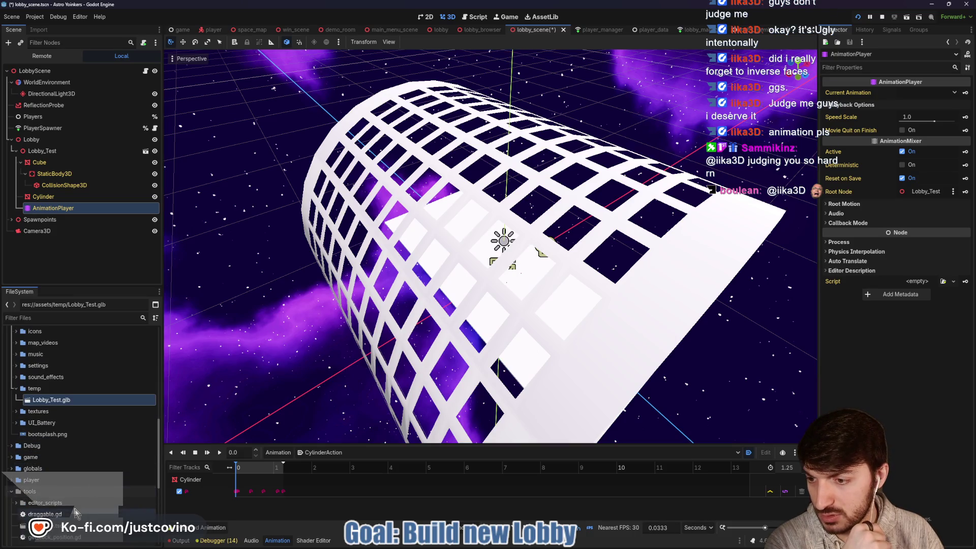